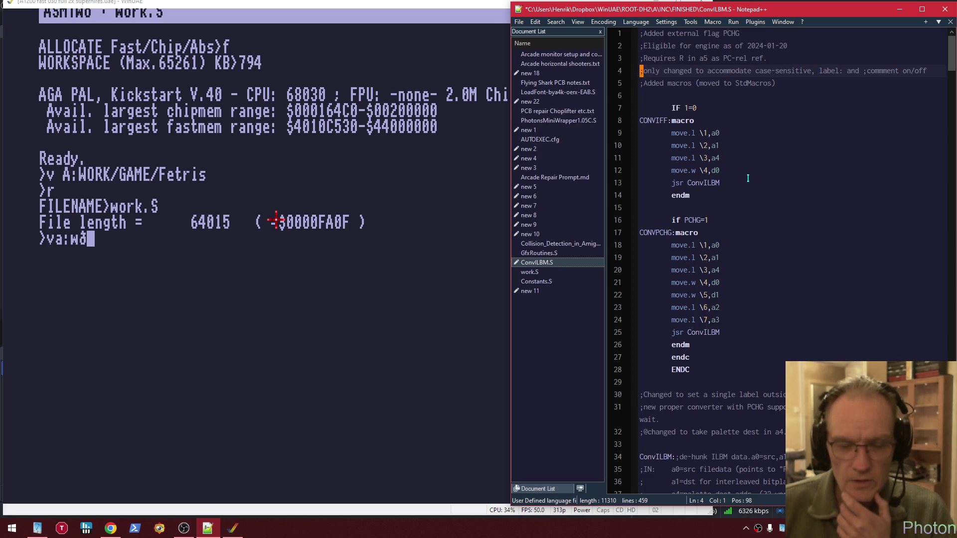
Open WinUAE Properties on the Sound page, showing 48000 Hz stereo via WASAPI
click(220, 315)
key(F12)
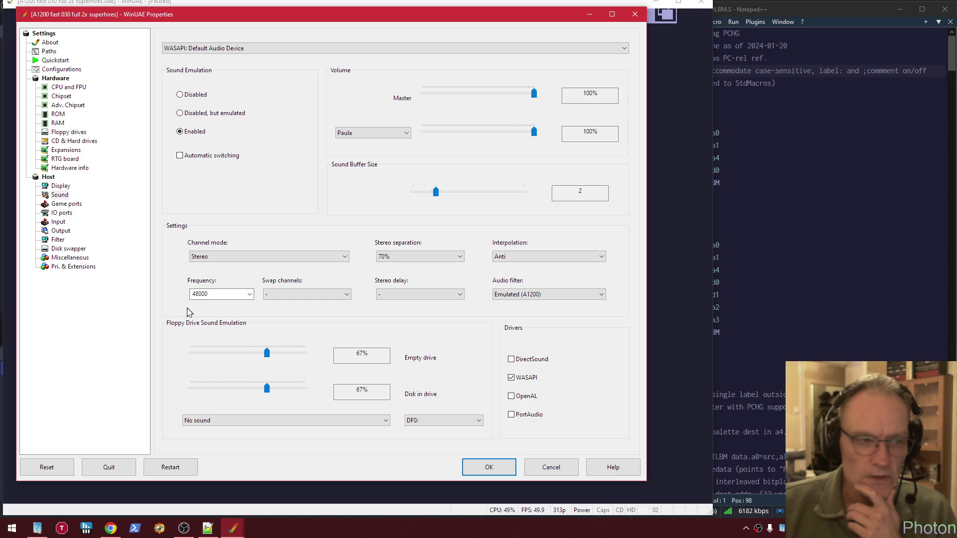
click(194, 295)
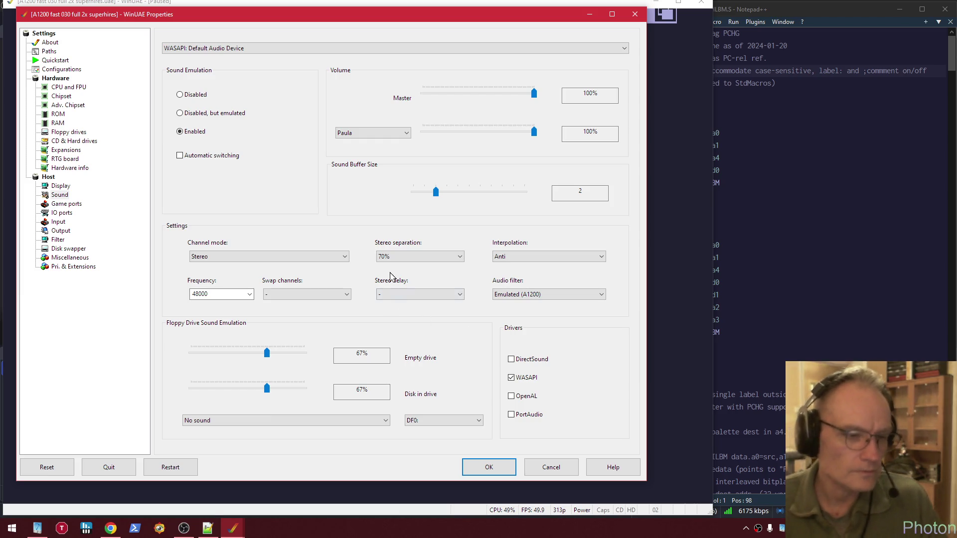
Stop the café jazz stream in Chrome, open scene.org in a new tab, and background-open its News Service
click(110, 528)
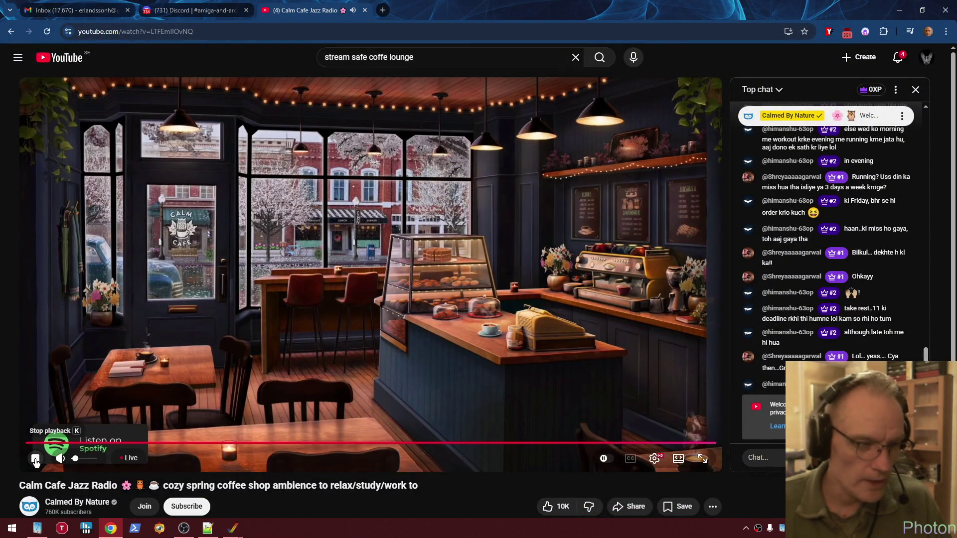
click(36, 461)
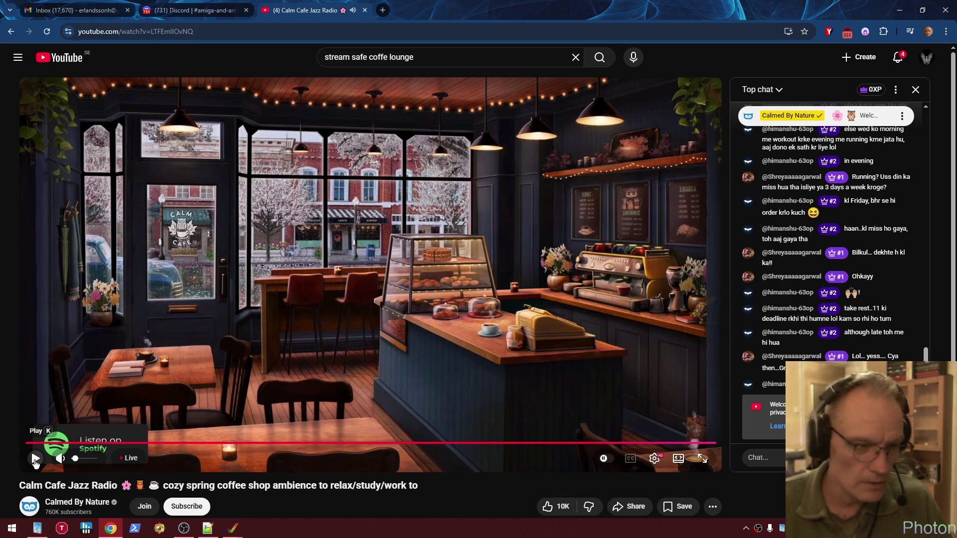
key(ctrl+t)
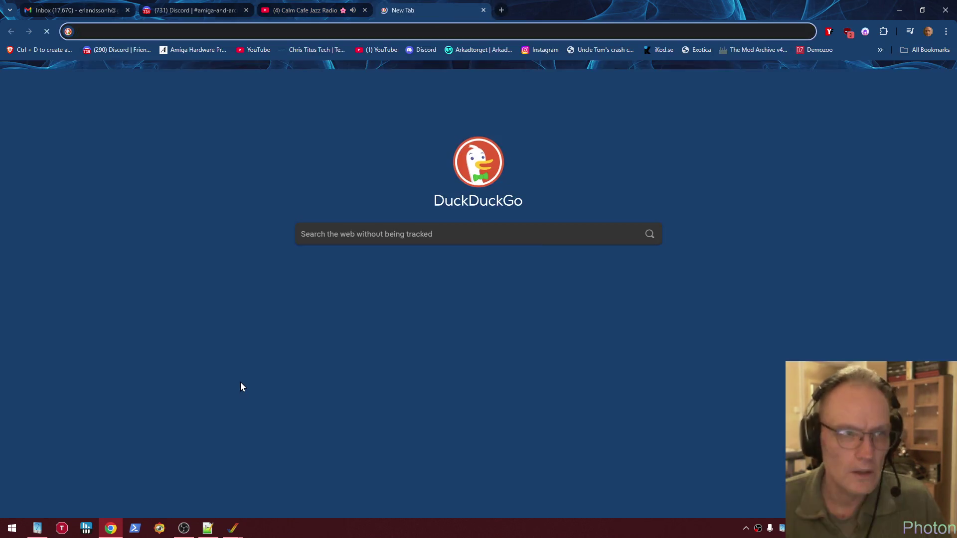
text(scene.org)
key(Return)
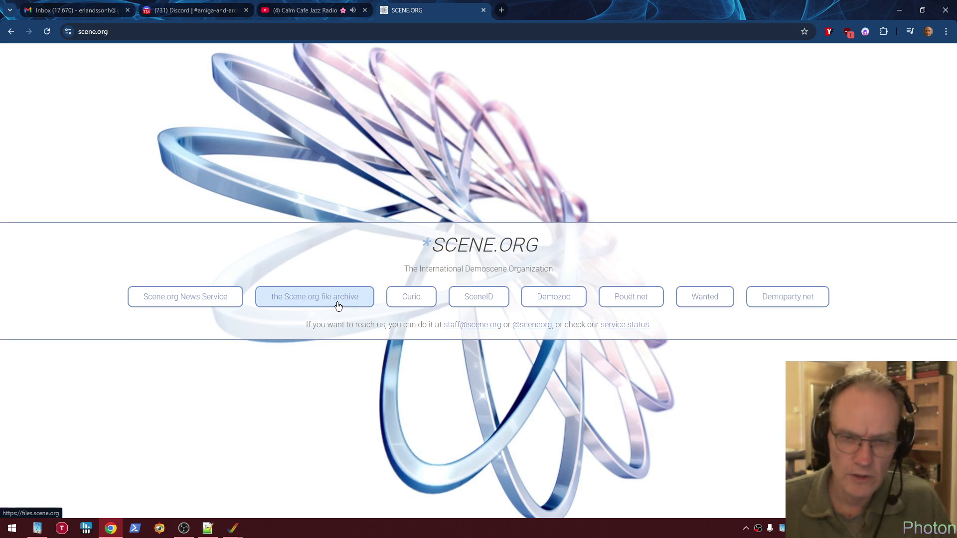
middle_click(201, 299)
click(530, 10)
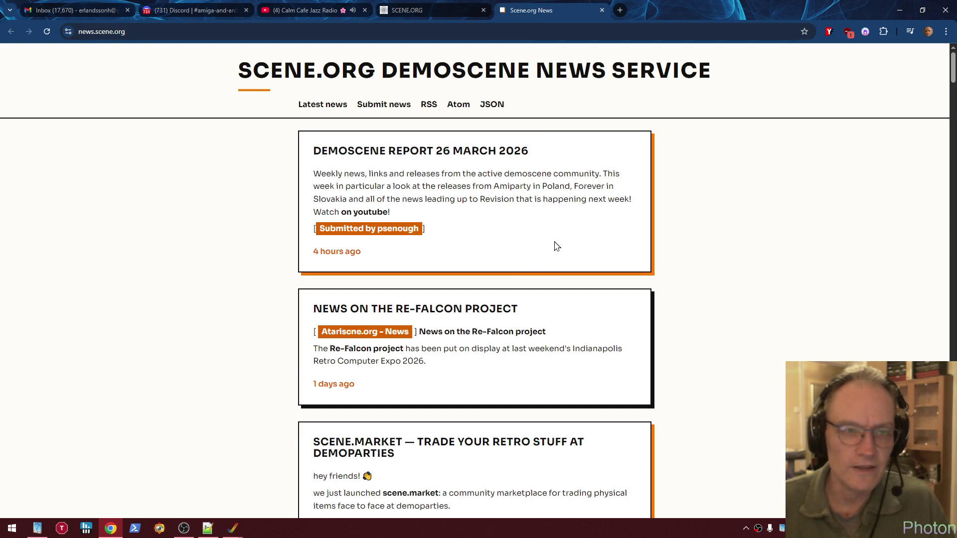
scroll(647, 216, down, 1)
scroll(650, 250, down, 2)
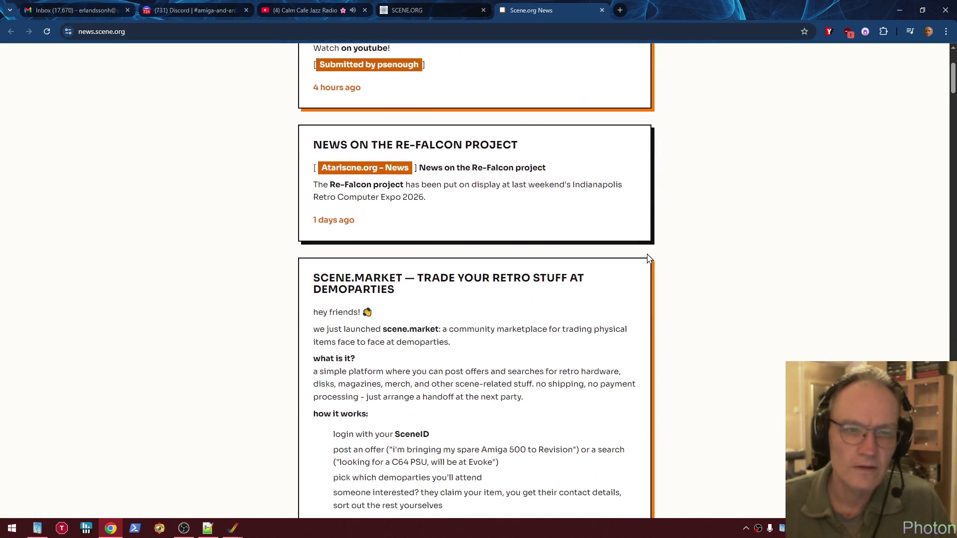
scroll(648, 258, down, 6)
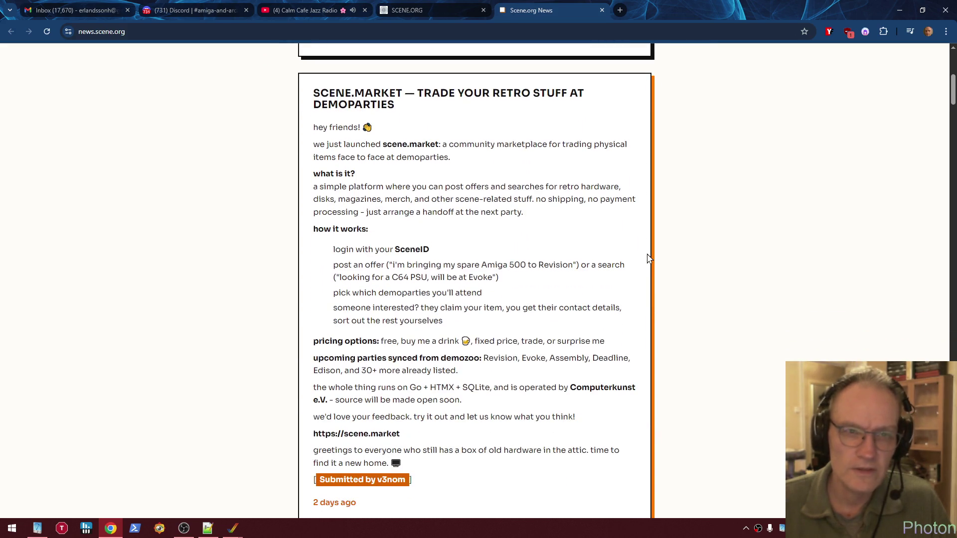
scroll(648, 258, down, 5)
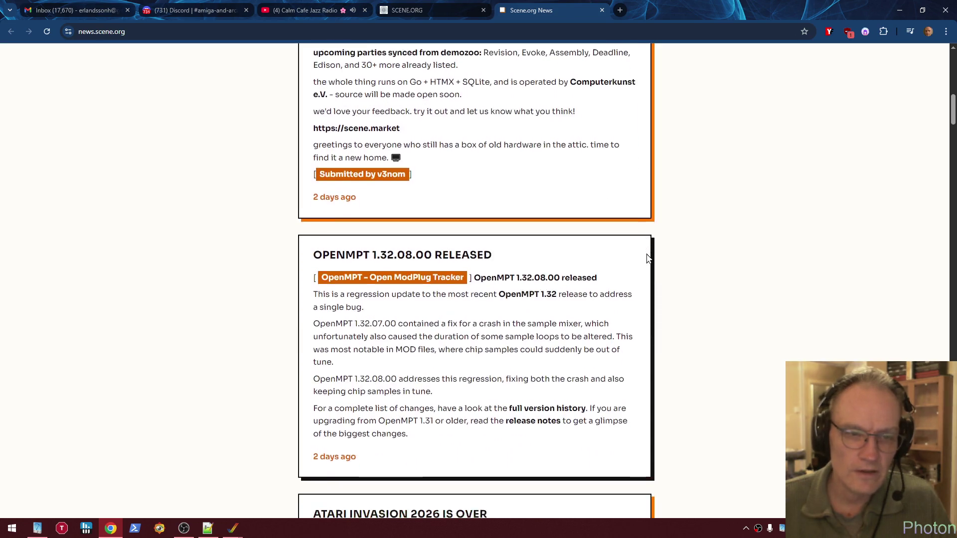
scroll(645, 257, down, 4)
scroll(643, 256, down, 1)
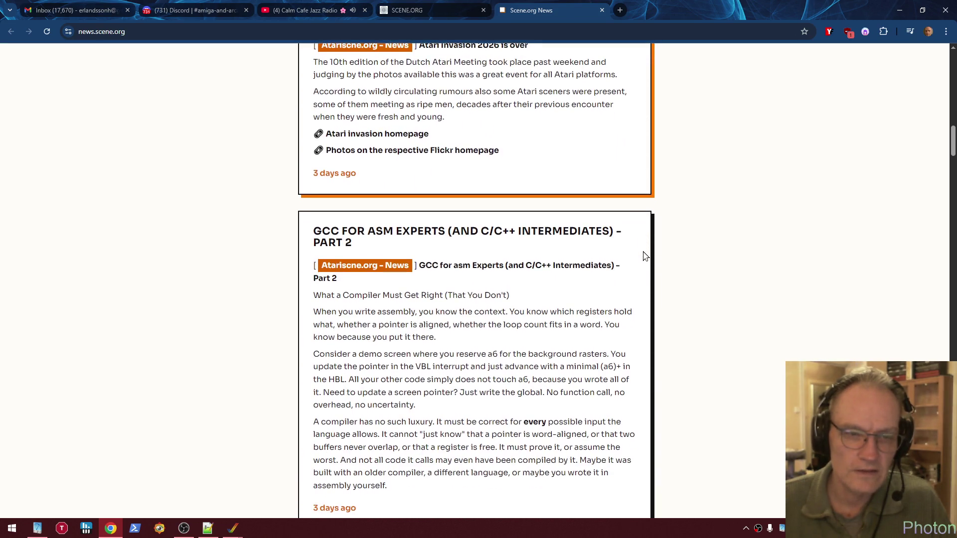
scroll(643, 255, up, 4)
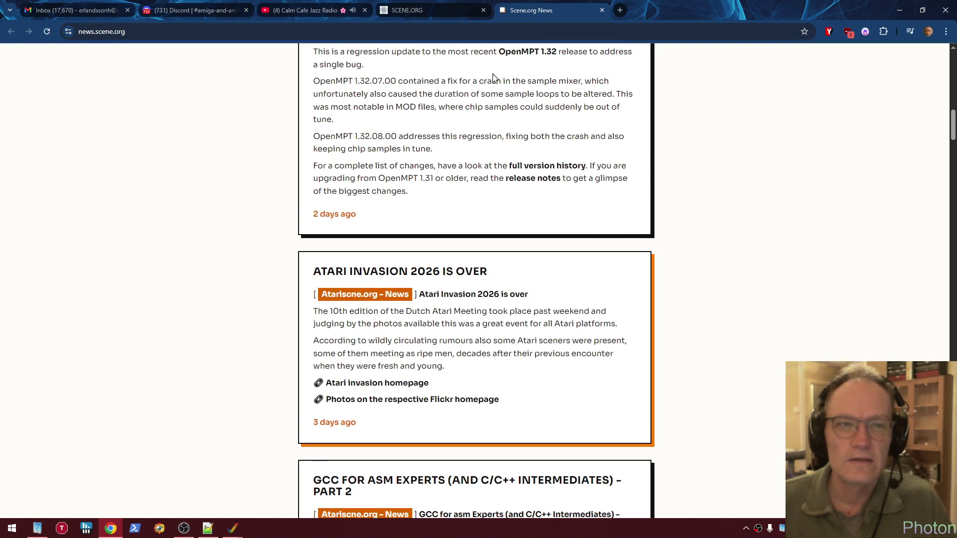
click(600, 11)
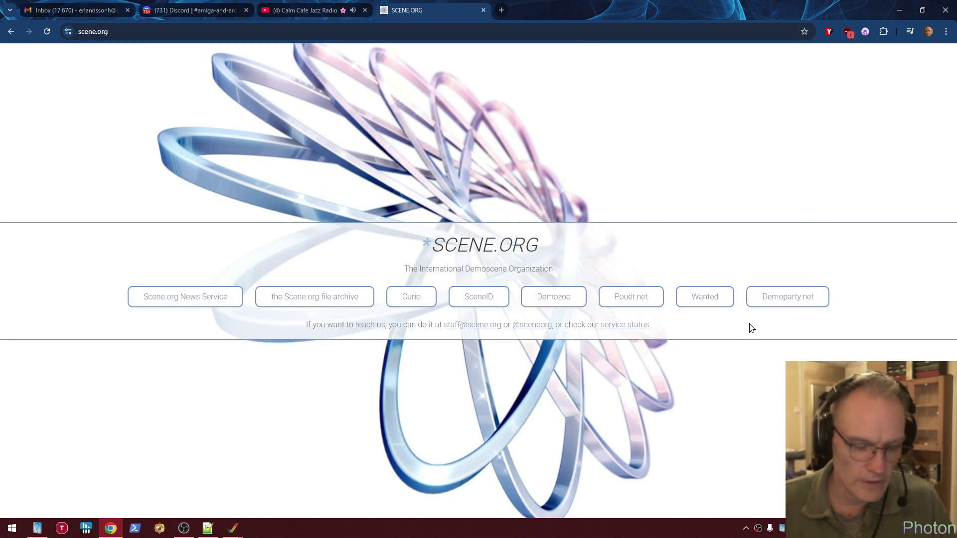
Open the Curio demo gallery on scene.org, then the VX2 by Spectrals demo page
key(alt+Tab)
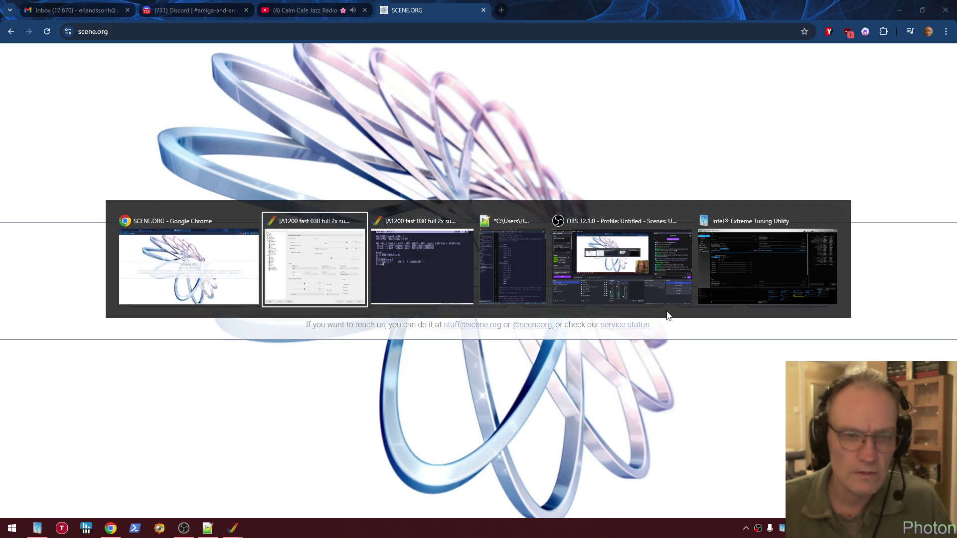
key(alt+shift+Tab)
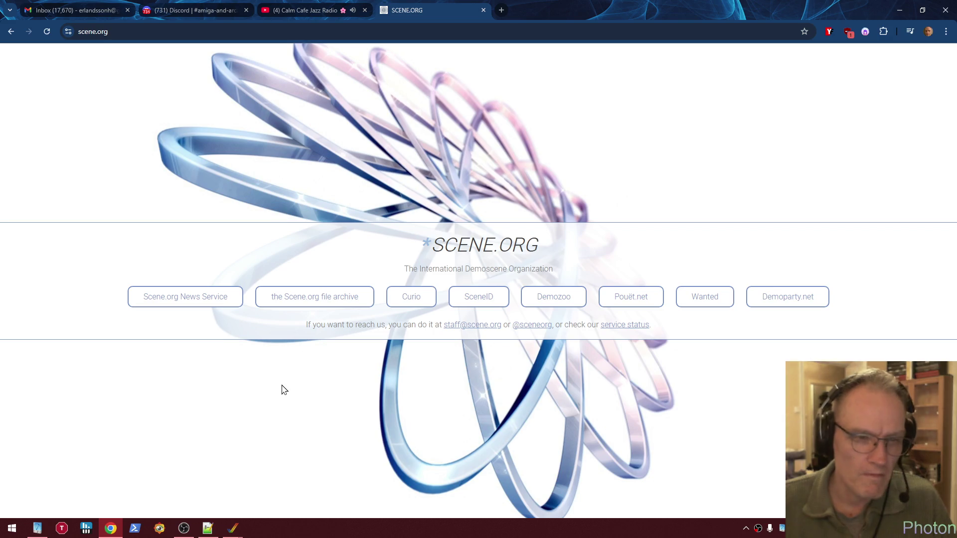
click(421, 299)
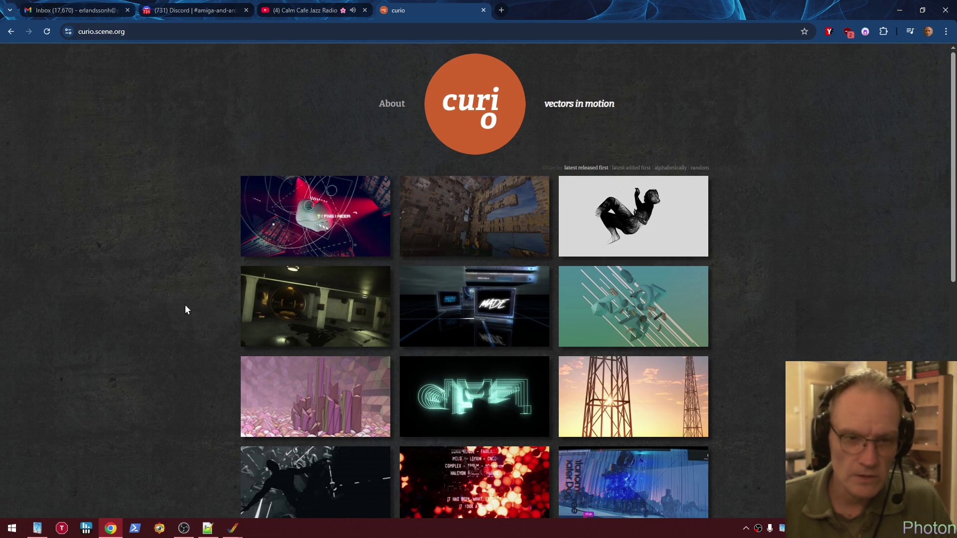
click(433, 338)
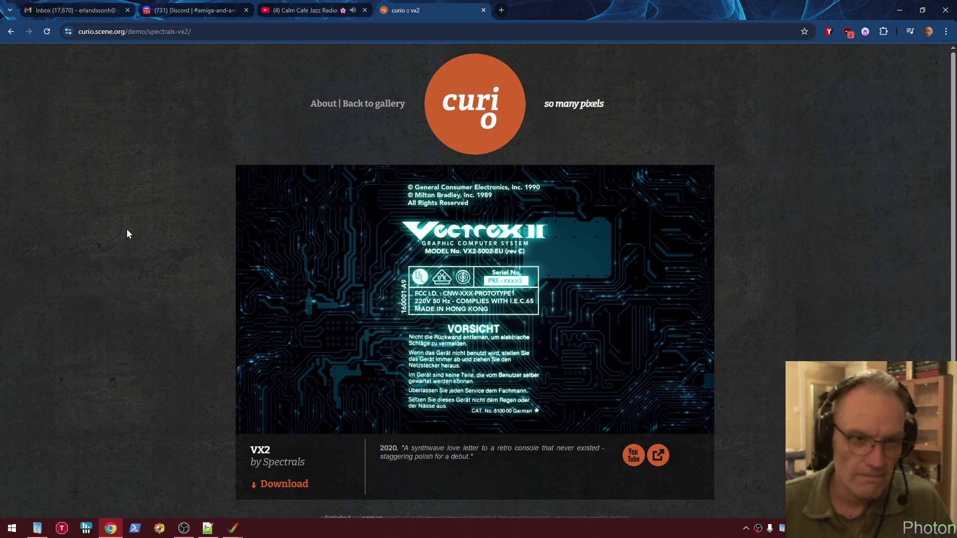
Go back twice to the scene.org home page and open demoparty.net
right_click(127, 229)
click(162, 244)
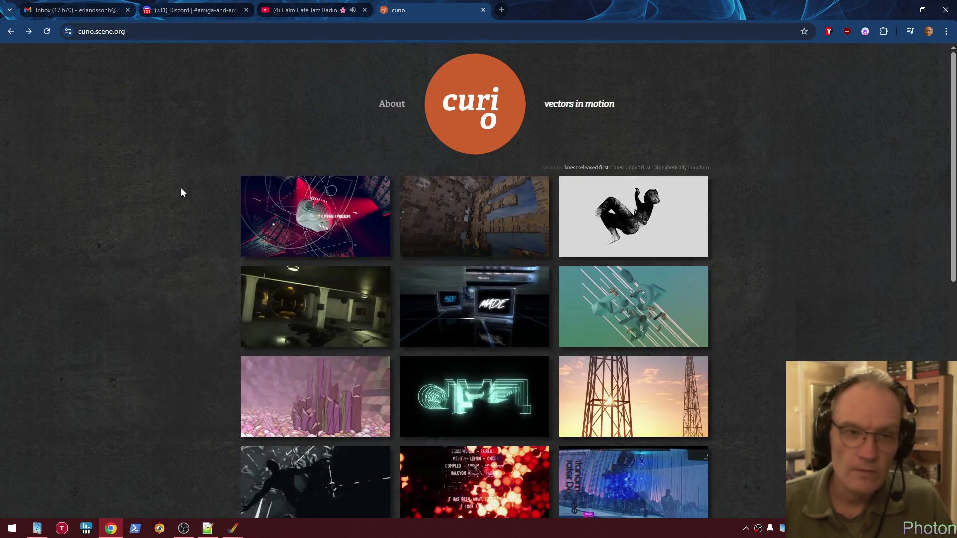
right_click(169, 180)
click(198, 193)
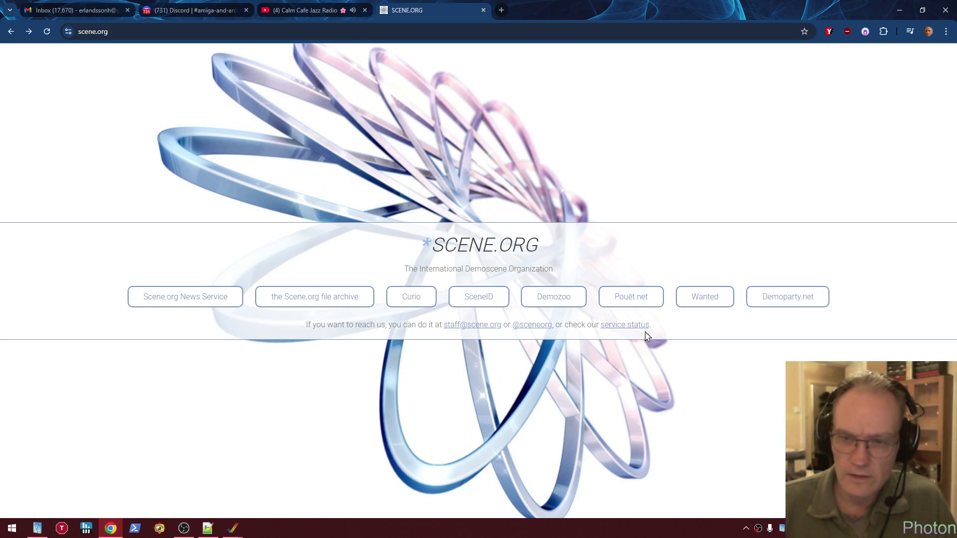
click(800, 303)
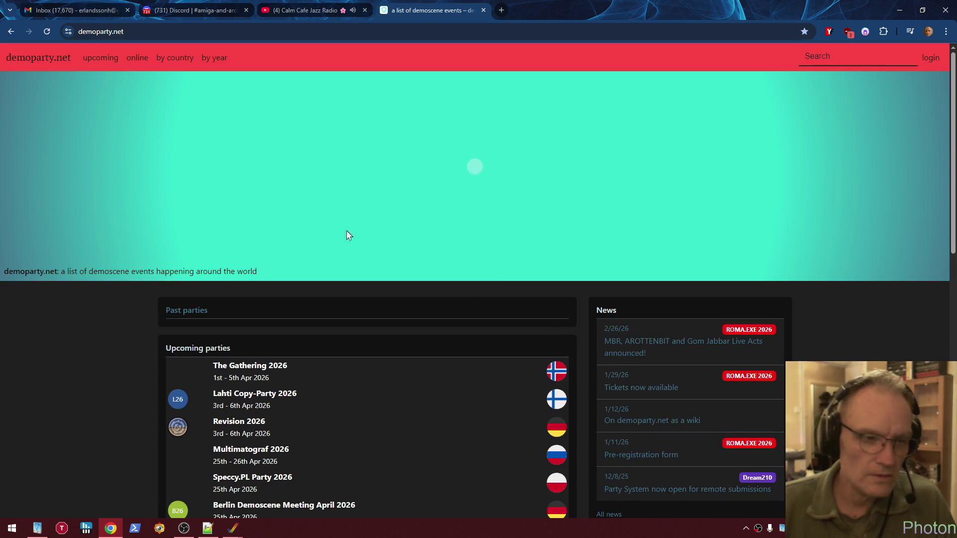
Look over demoparty.net's upcoming parties, then go back to the scene.org homepage
scroll(120, 389, down, 3)
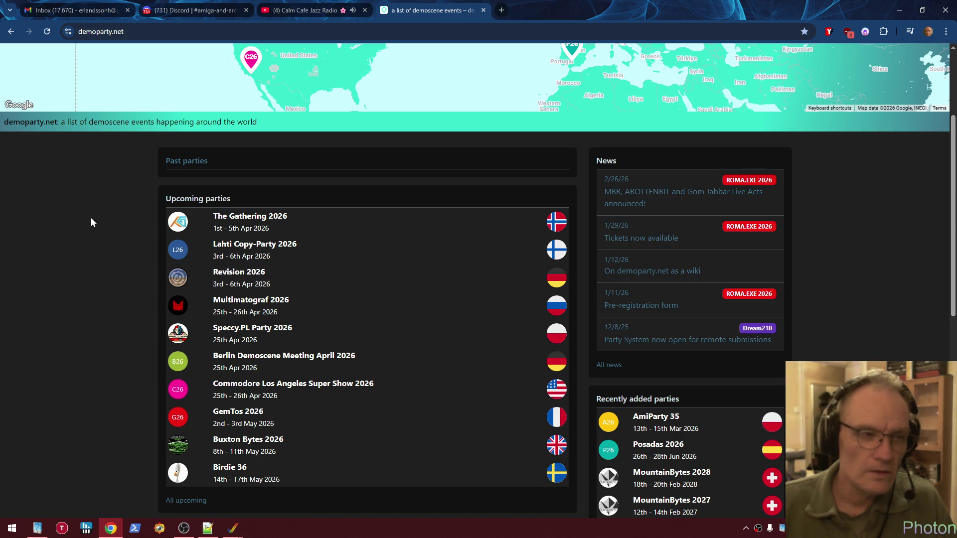
click(11, 33)
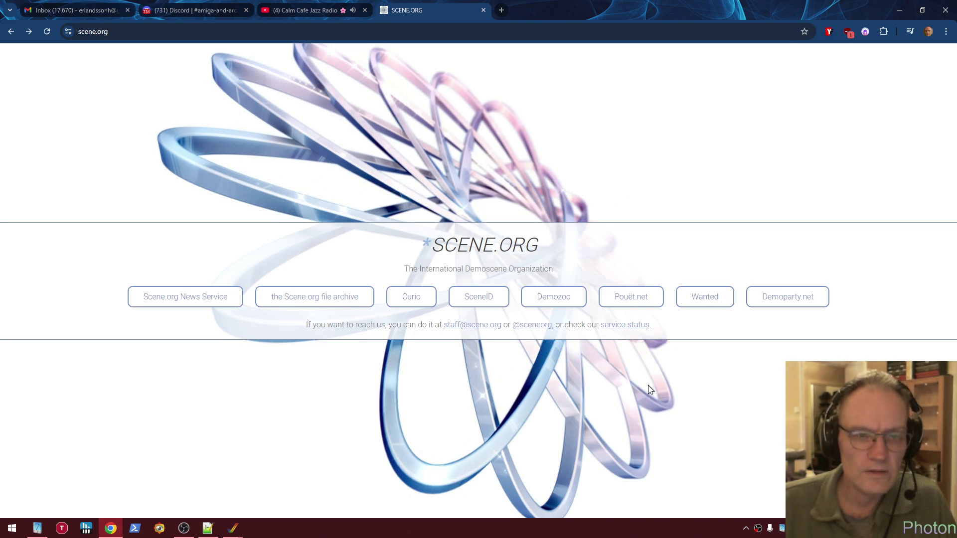
Open the Demozoo site from the scene.org home page
click(569, 302)
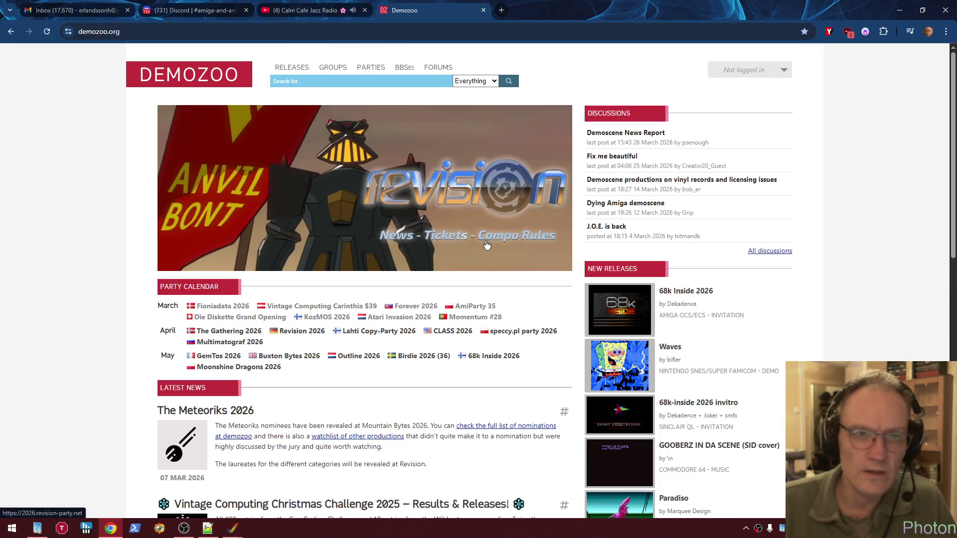
Search Demozoo for 'andromeda', then 'alien 2', and open the Alien 2 pc page
click(304, 82)
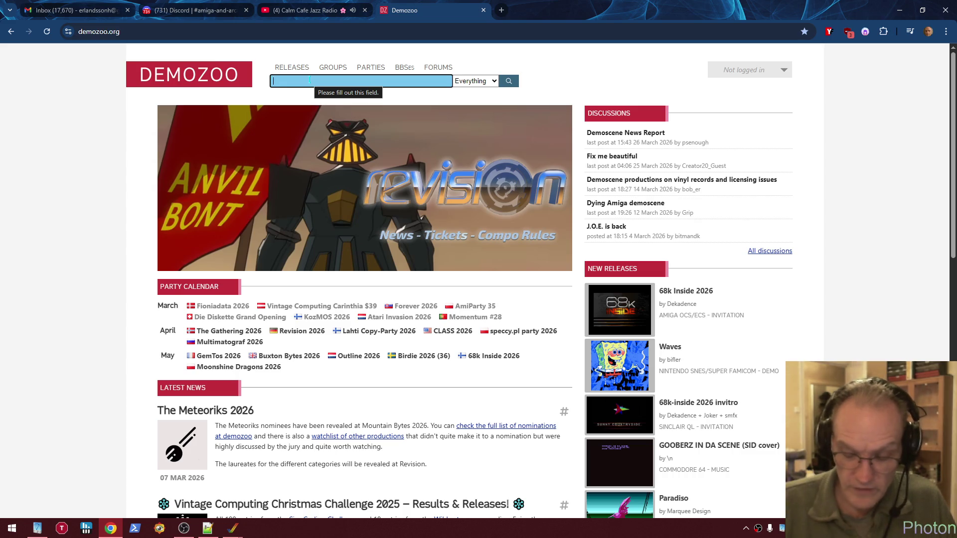
text(andromd)
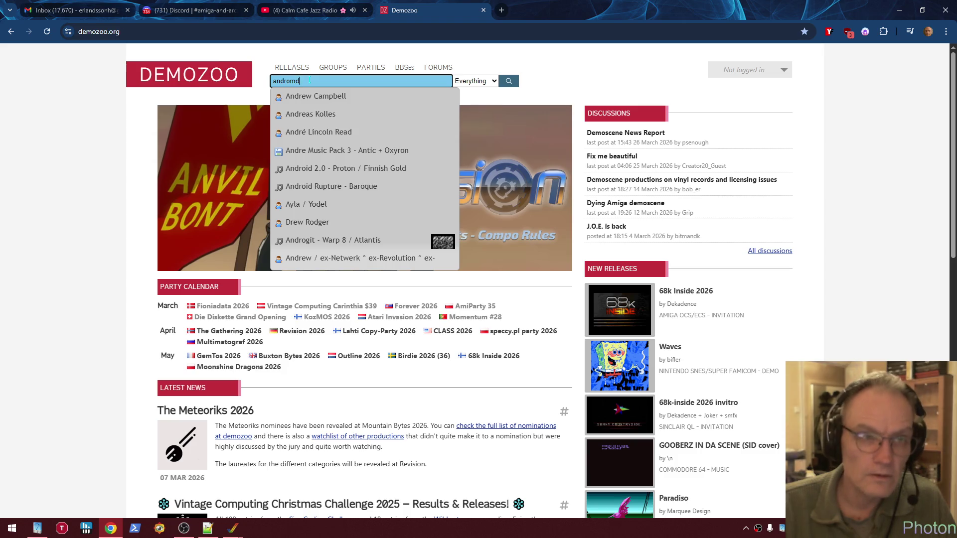
key(BackSpace)
key(BackSpace)
key(Return)
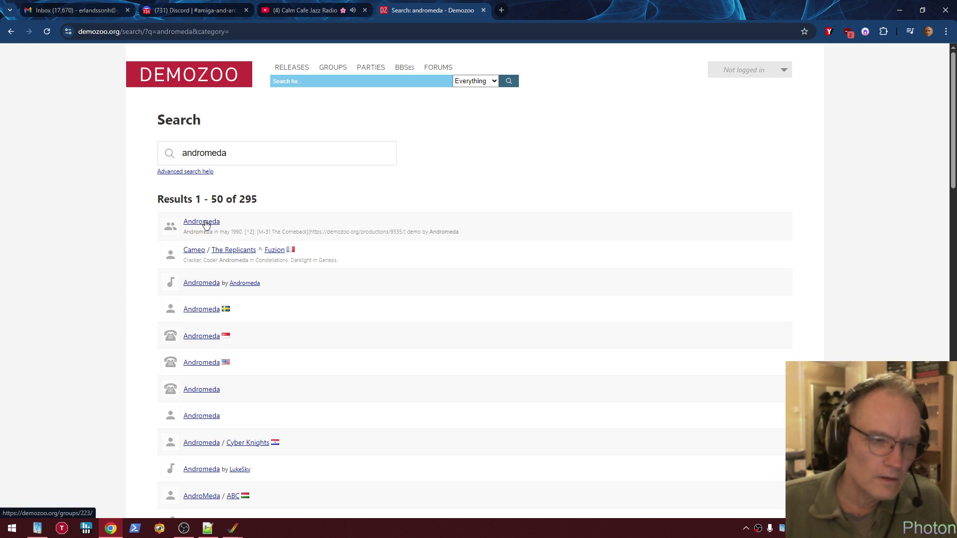
scroll(299, 269, down, 4)
scroll(339, 224, up, 4)
click(306, 83)
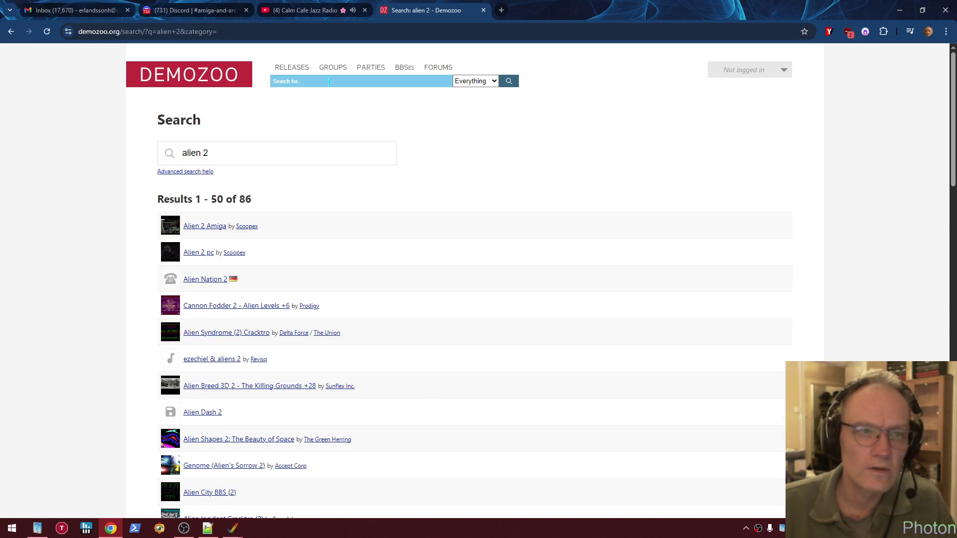
click(197, 252)
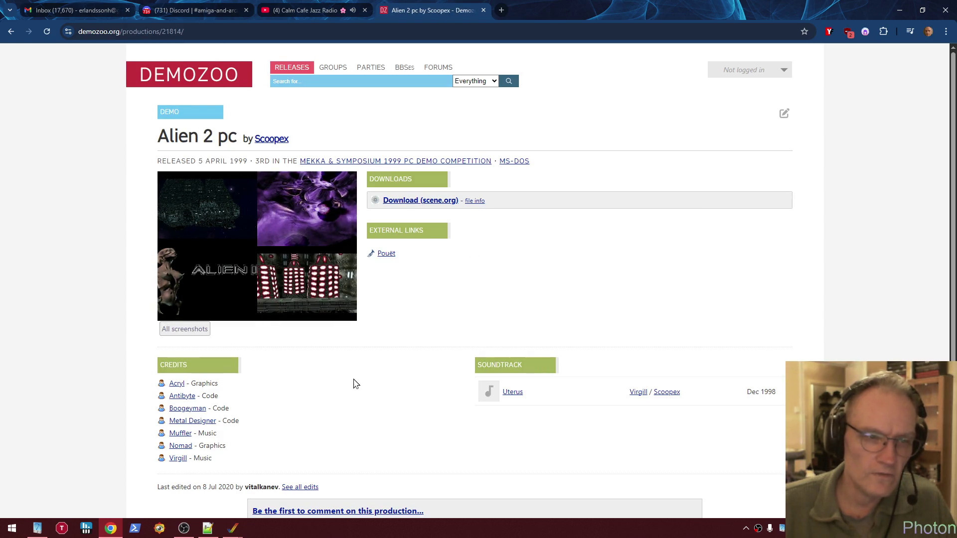
Open the Mekka & Symposium 1999 PC Demo results and its winner, Event Horizon
click(323, 81)
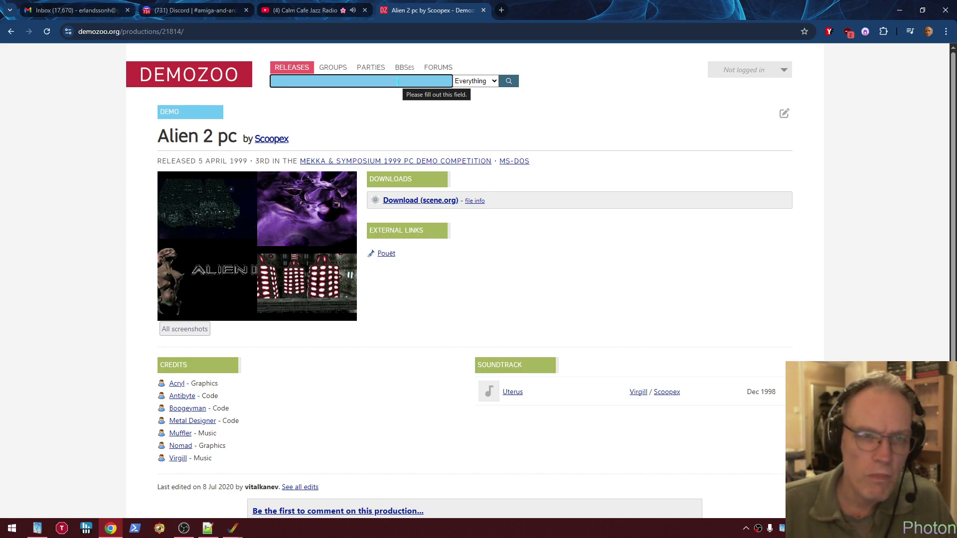
click(393, 166)
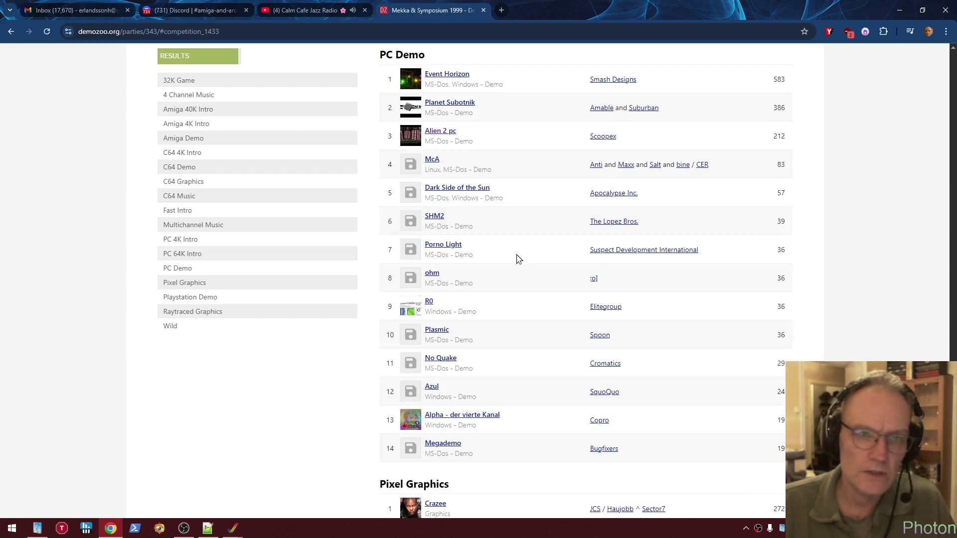
scroll(608, 208, up, 2)
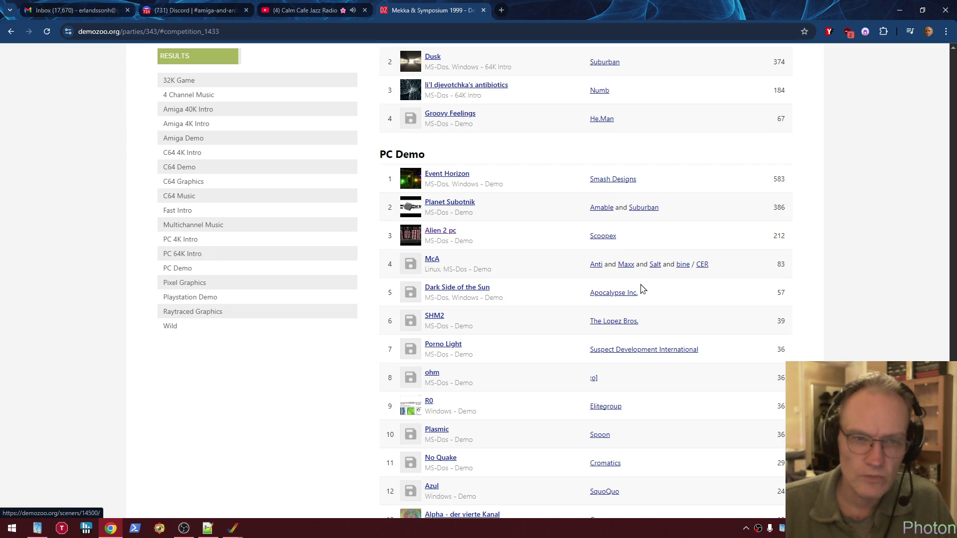
click(454, 177)
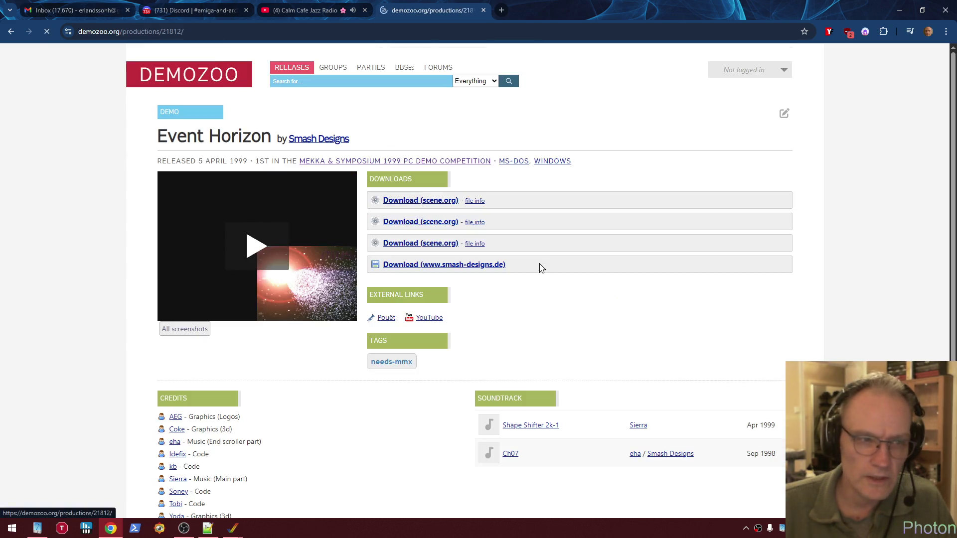
Scroll through the Event Horizon page, then show the browser's back-history list
scroll(573, 324, down, 2)
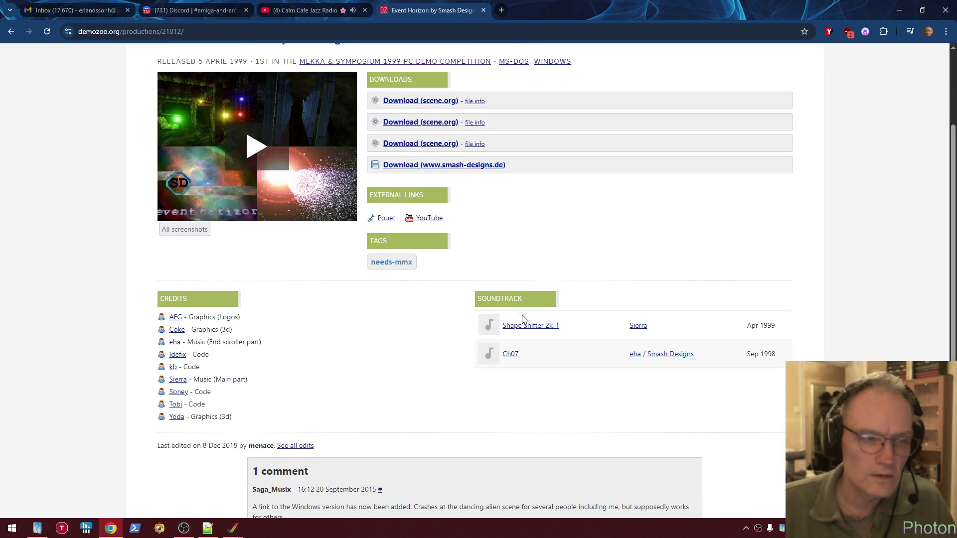
scroll(453, 371, up, 2)
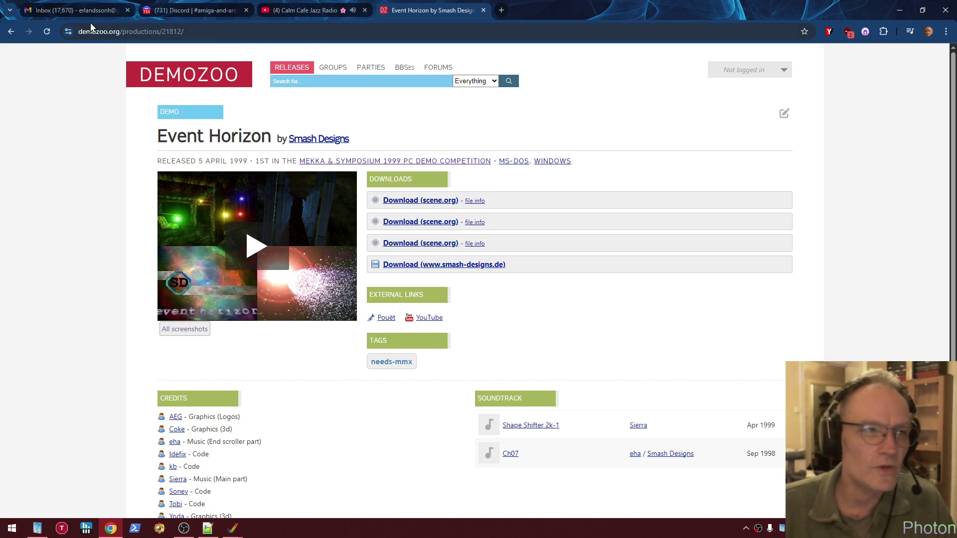
right_click(11, 37)
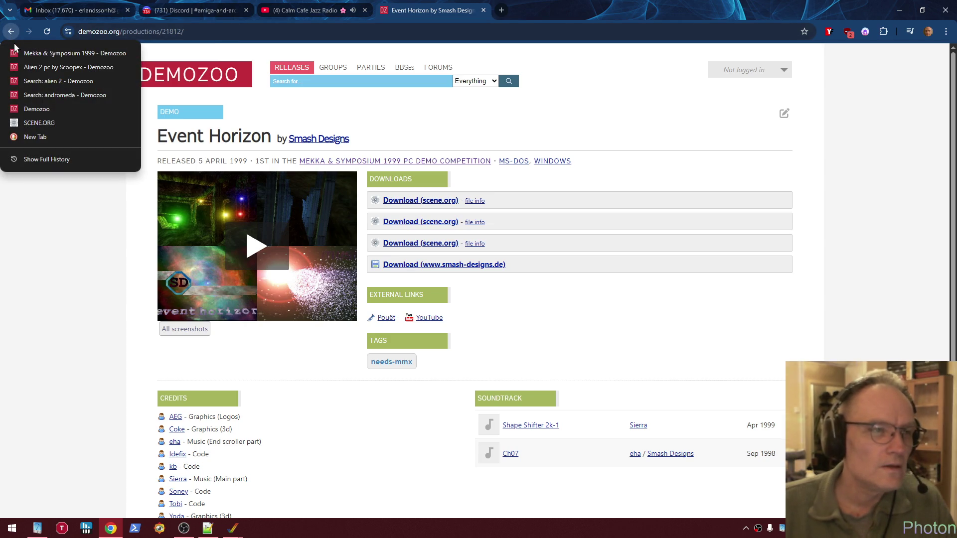
Return to scene.org from history, go to Demozoo, and open its Releases list
click(40, 123)
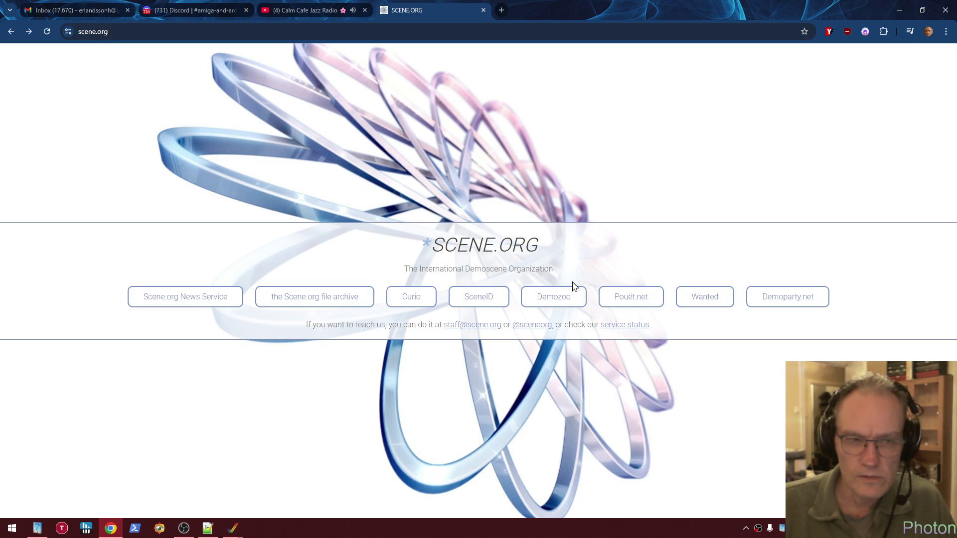
click(541, 300)
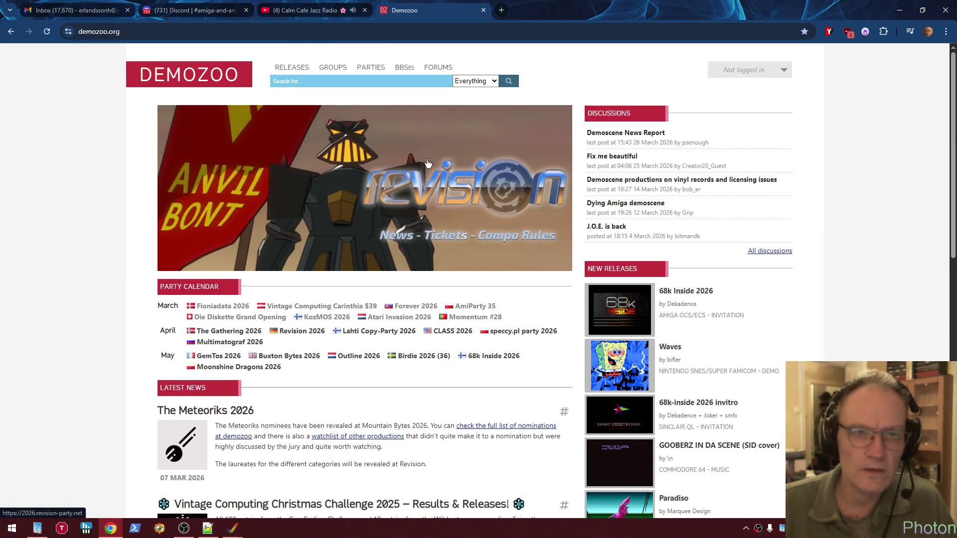
click(290, 68)
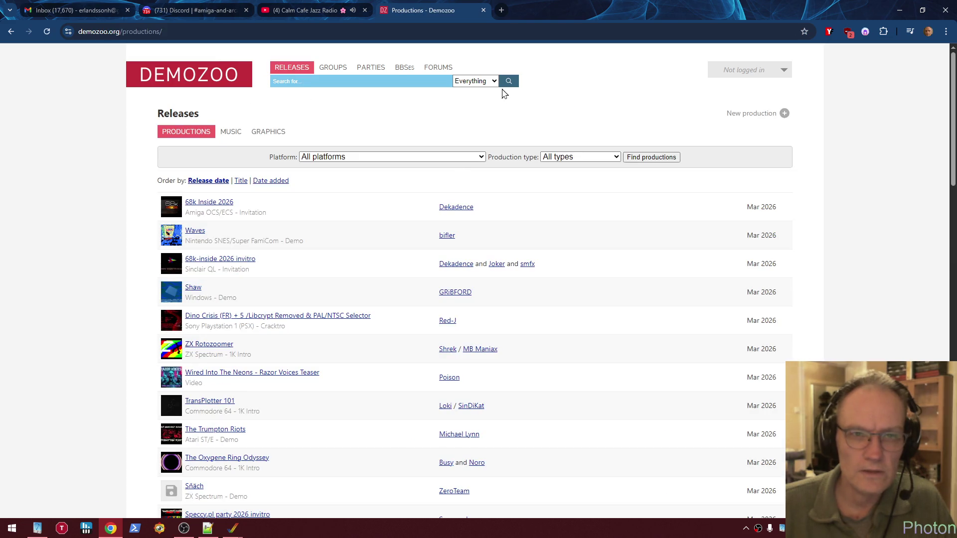
Filter releases to Productions, Amiga OCS/ECS platform and Demo type, and apply
click(497, 83)
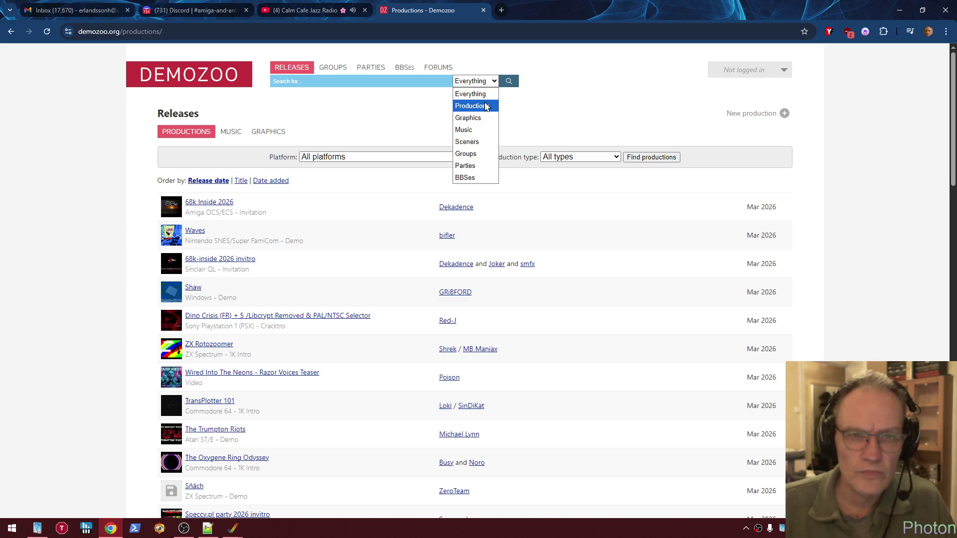
click(486, 106)
click(480, 157)
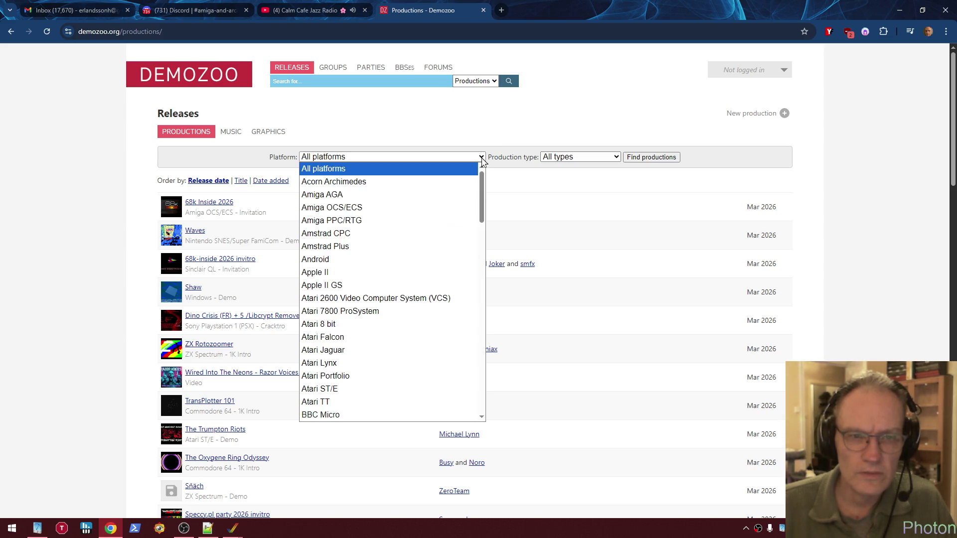
click(457, 208)
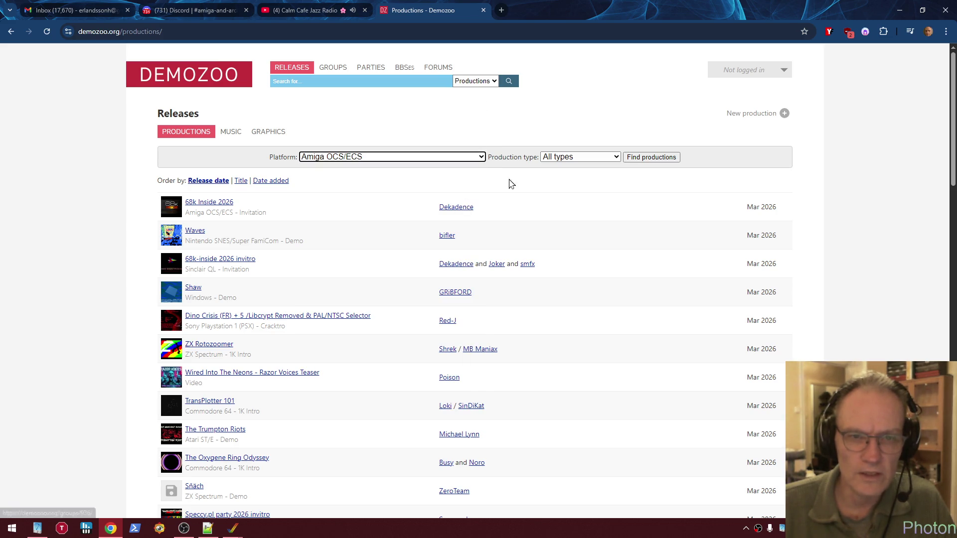
click(607, 157)
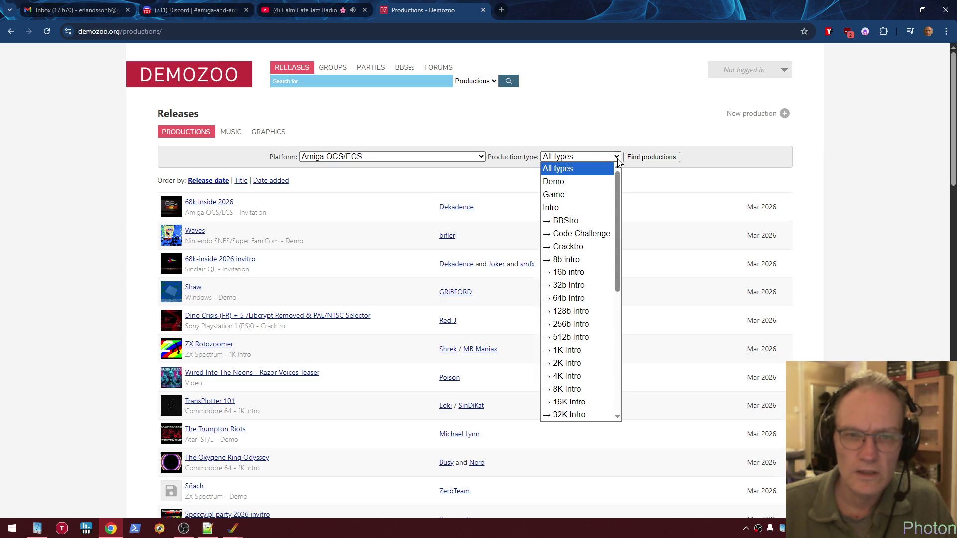
click(584, 187)
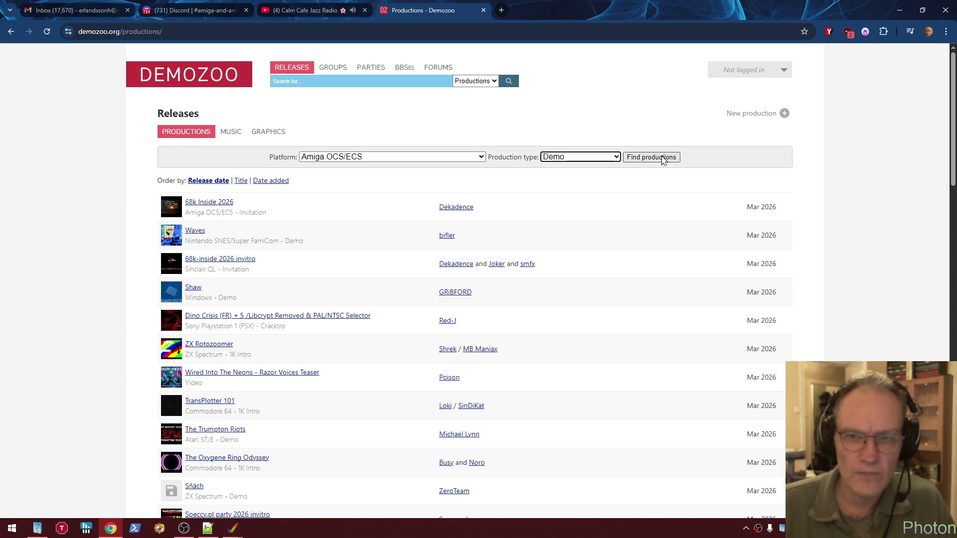
click(673, 158)
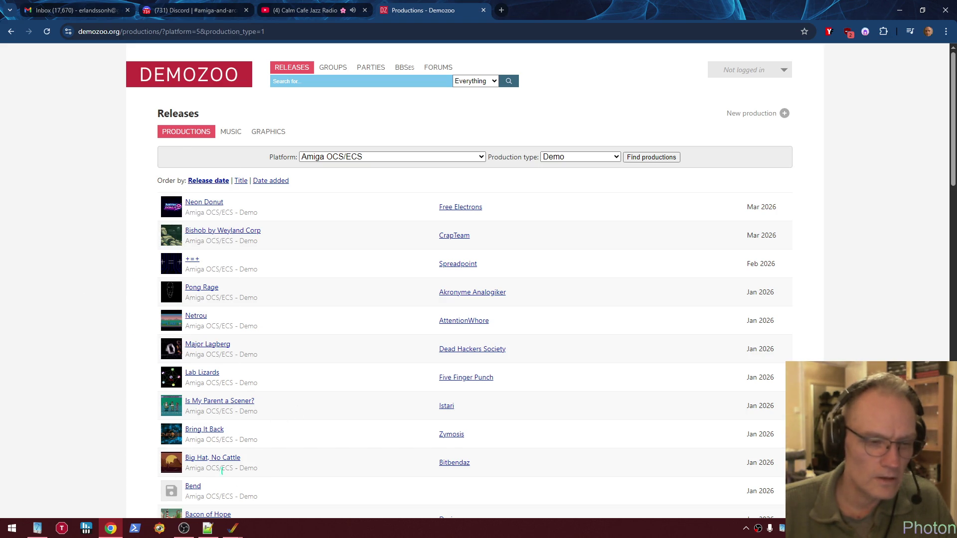
Scroll through the filtered Amiga OCS/ECS demos, including Bishoh, Pong Rage and Netrou
scroll(288, 423, down, 2)
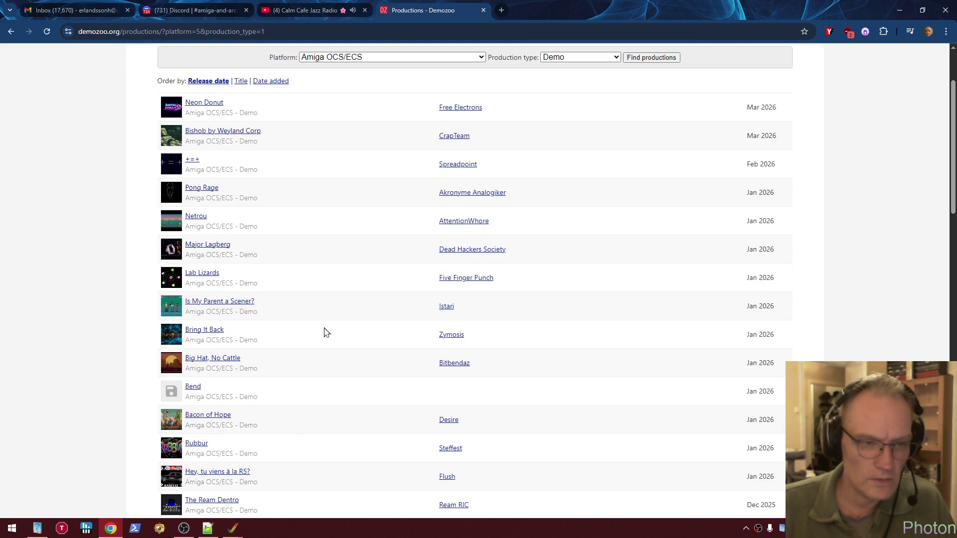
scroll(277, 256, up, 2)
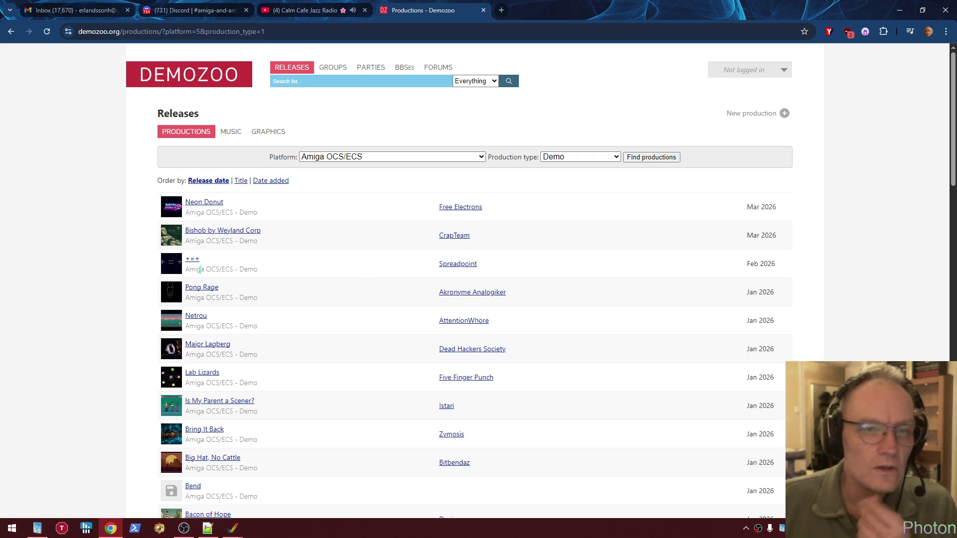
Open the Pong Rage page and its Kestra BitWorld entry, then switch to that tab
click(199, 288)
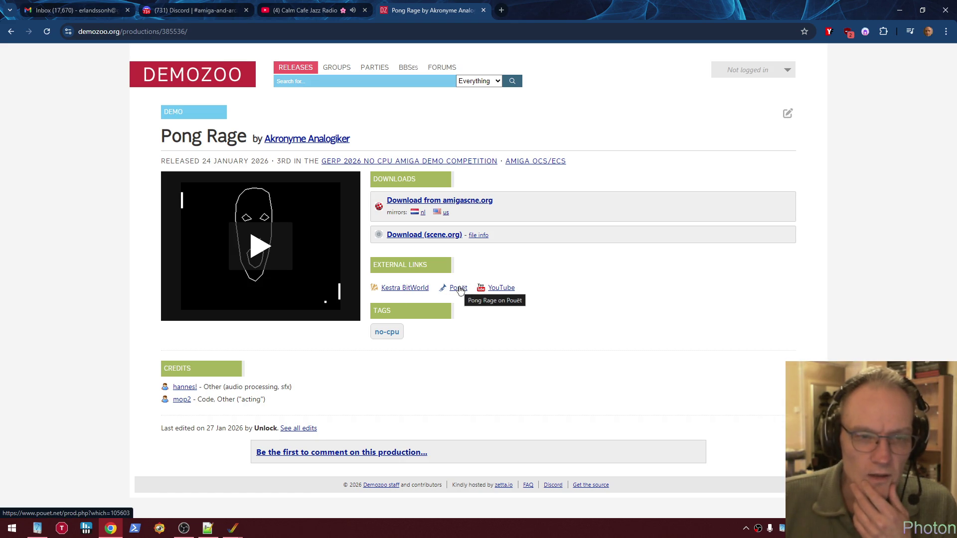
middle_click(407, 292)
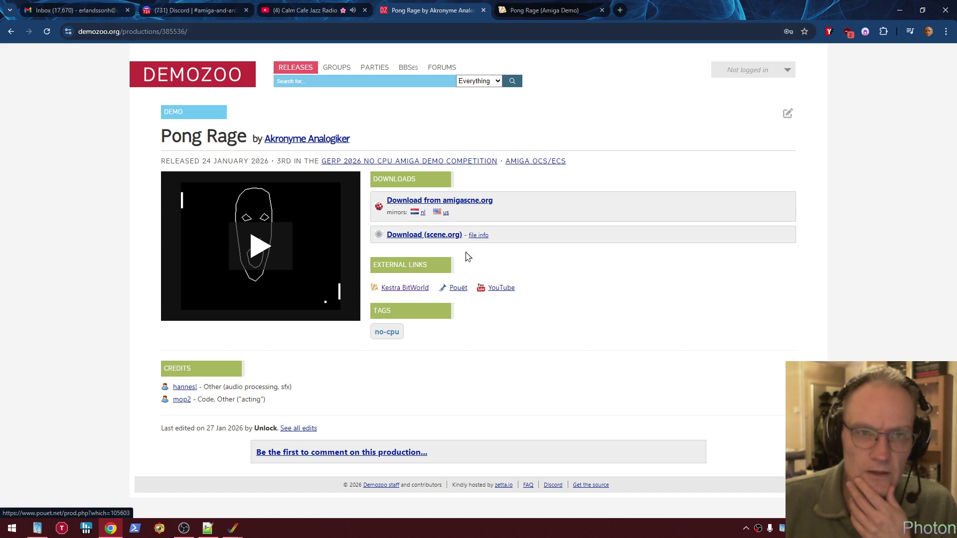
click(546, 11)
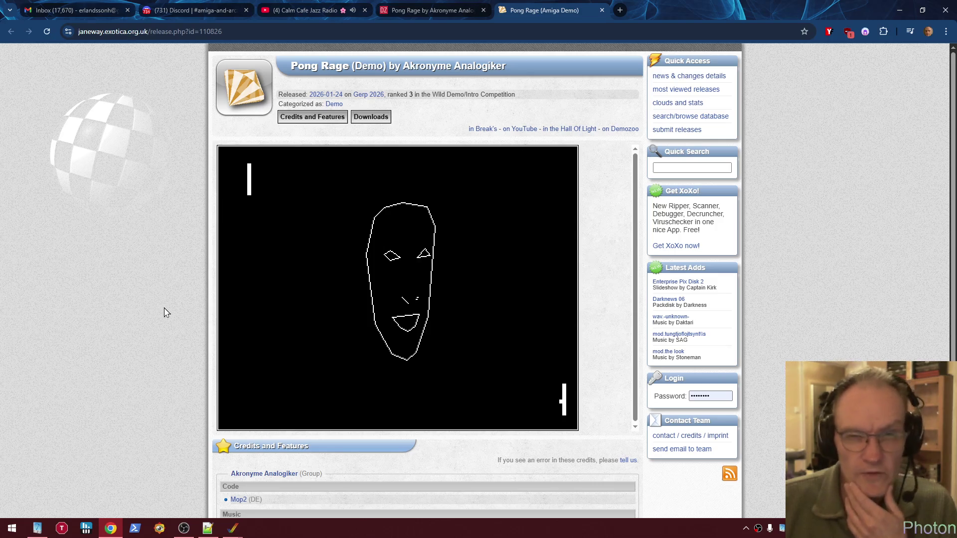
Look over the Pong Rage credits and download file on Kestra BitWorld, then close that tab
scroll(171, 323, down, 1)
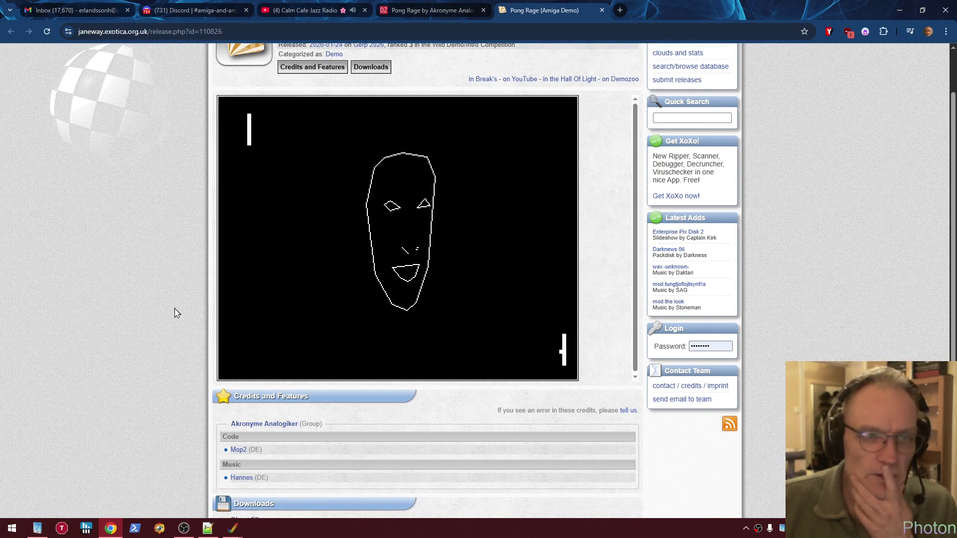
scroll(177, 297, down, 1)
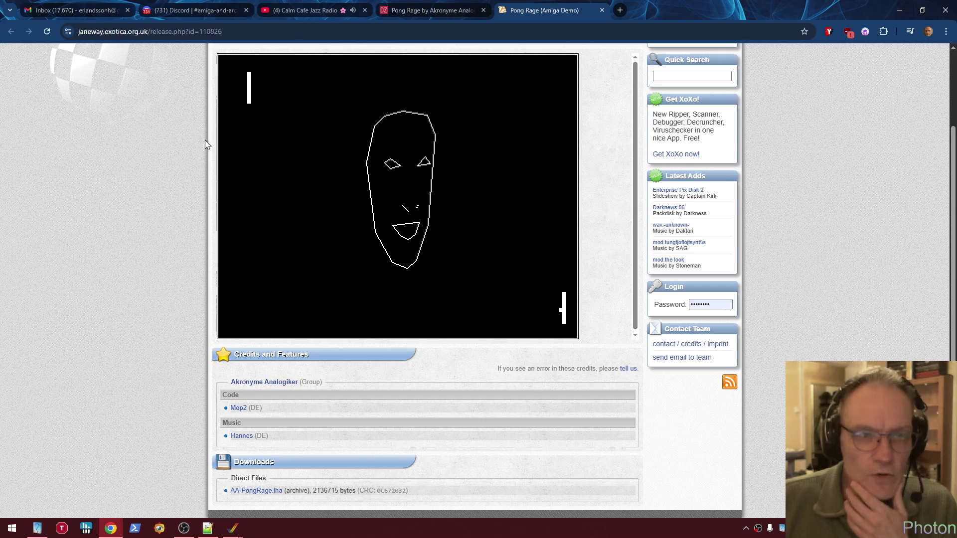
scroll(160, 242, up, 2)
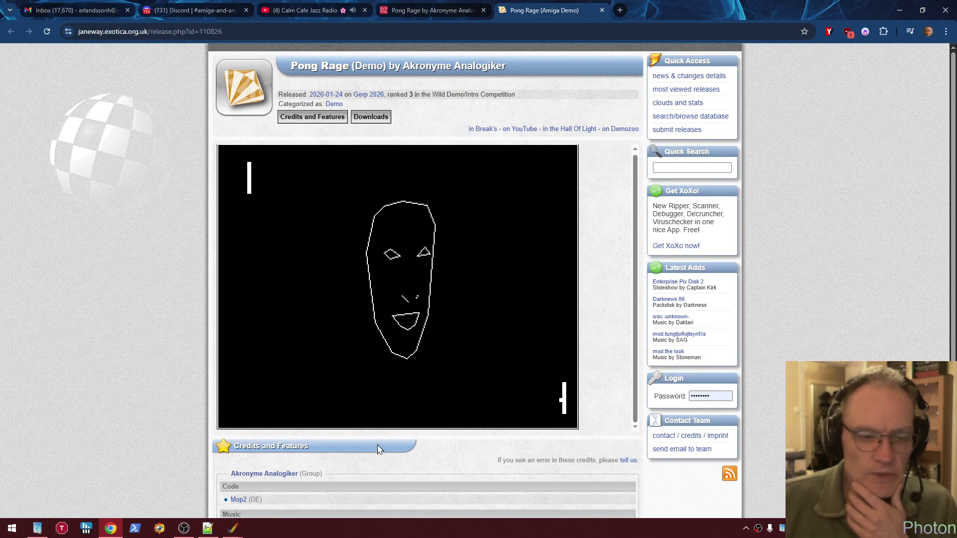
scroll(412, 466, down, 2)
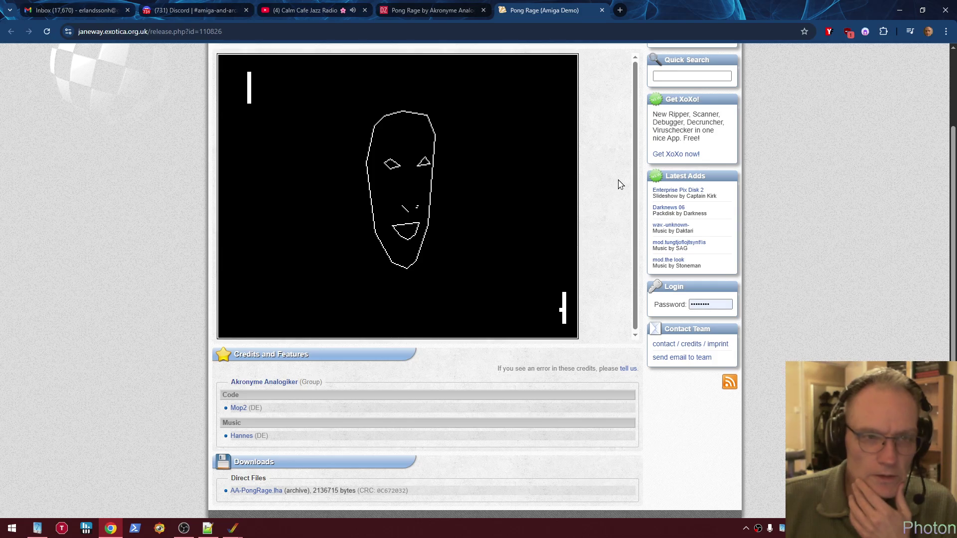
click(603, 11)
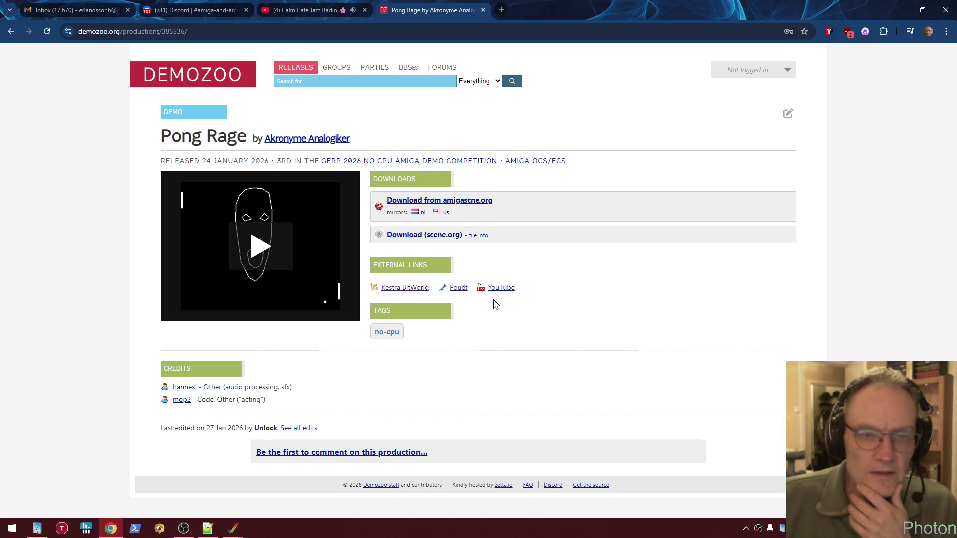
Read Pong Rage's Pouët page and comments, then return to the scene.org home page through the Back history
click(458, 288)
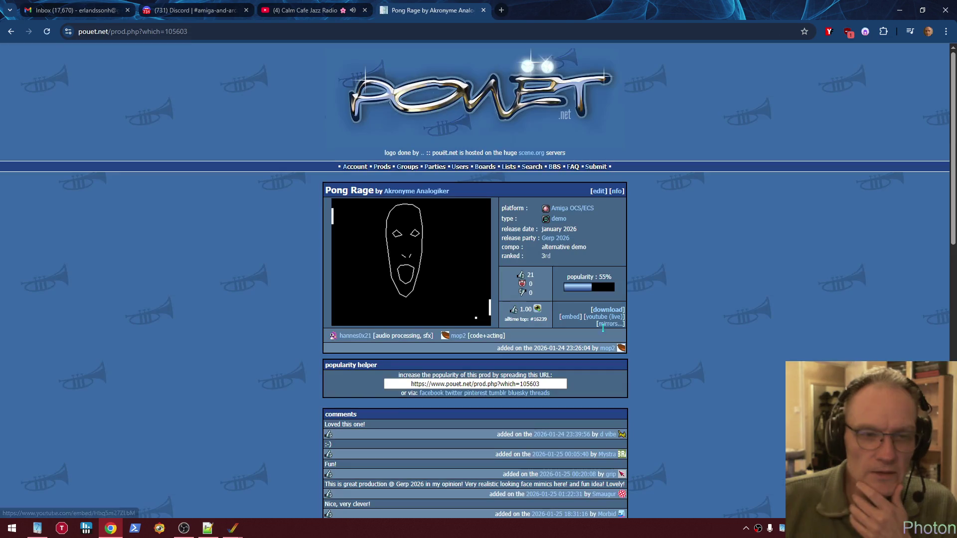
scroll(668, 337, down, 4)
scroll(276, 252, down, 1)
scroll(276, 264, down, 3)
scroll(276, 271, up, 6)
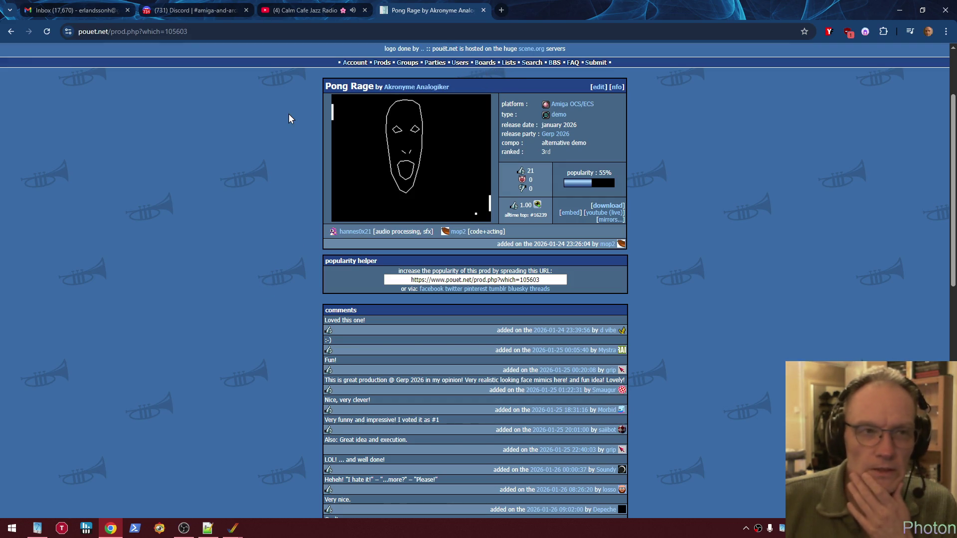
right_click(11, 31)
click(70, 110)
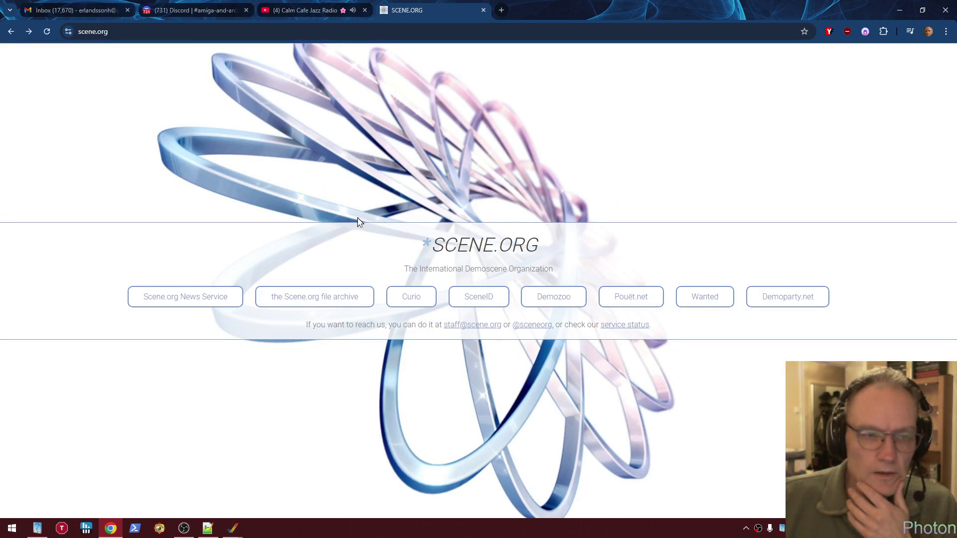
Go from the scene.org home page to the scene.org file archive welcome page
click(322, 299)
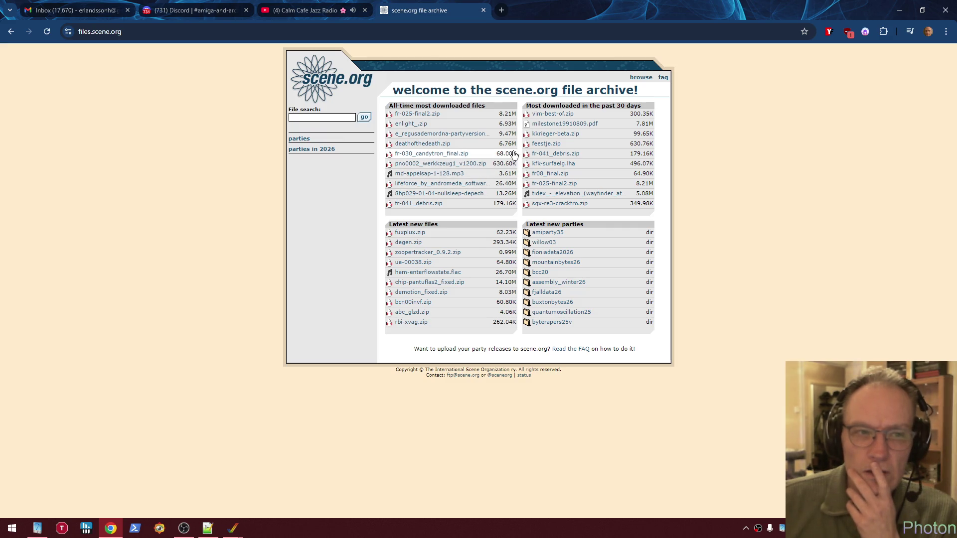
Open the archive's file browser showing the demos, graphics, mags, mirrors, music, parties and resources folders
click(646, 79)
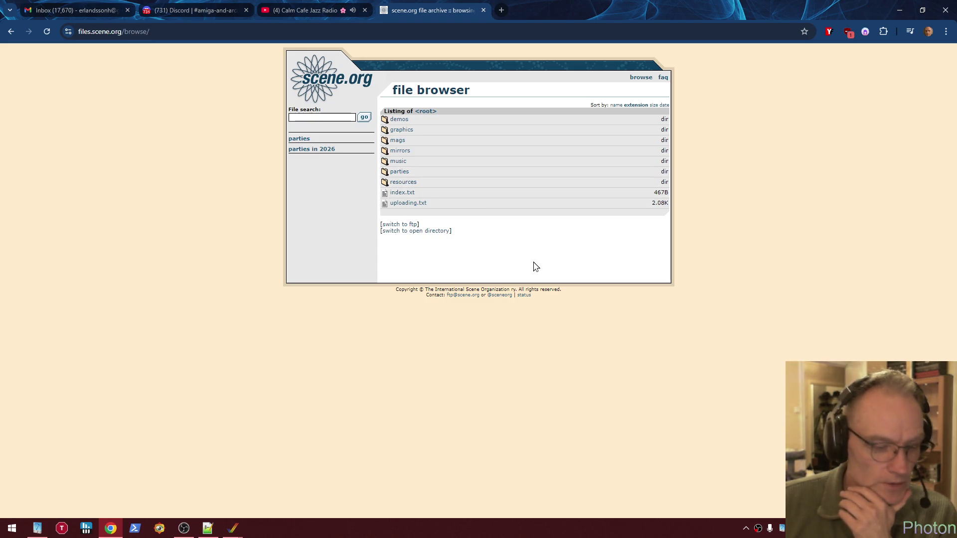
mouse_move(234, 529)
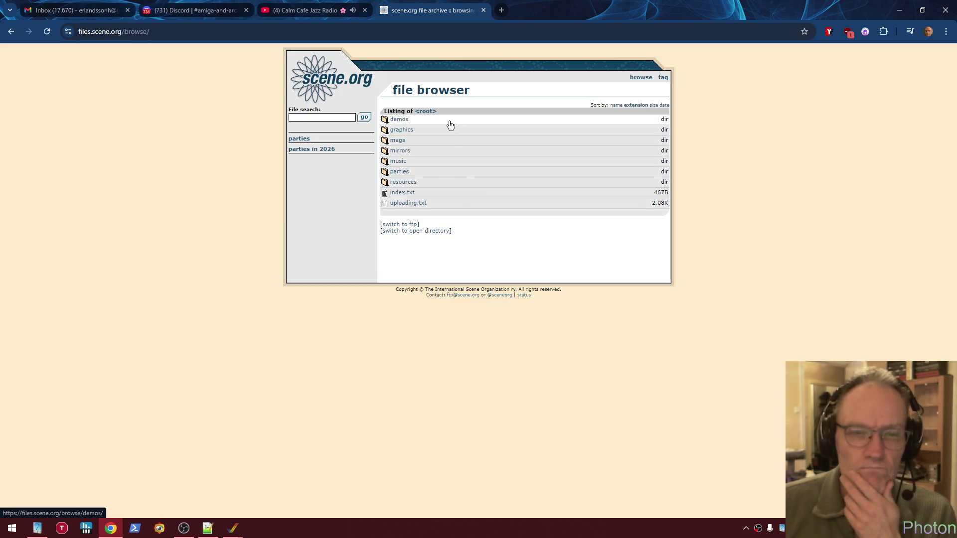
Browse the demos folder and the graphics compos/blender folders, then climb back up to graphics
click(404, 122)
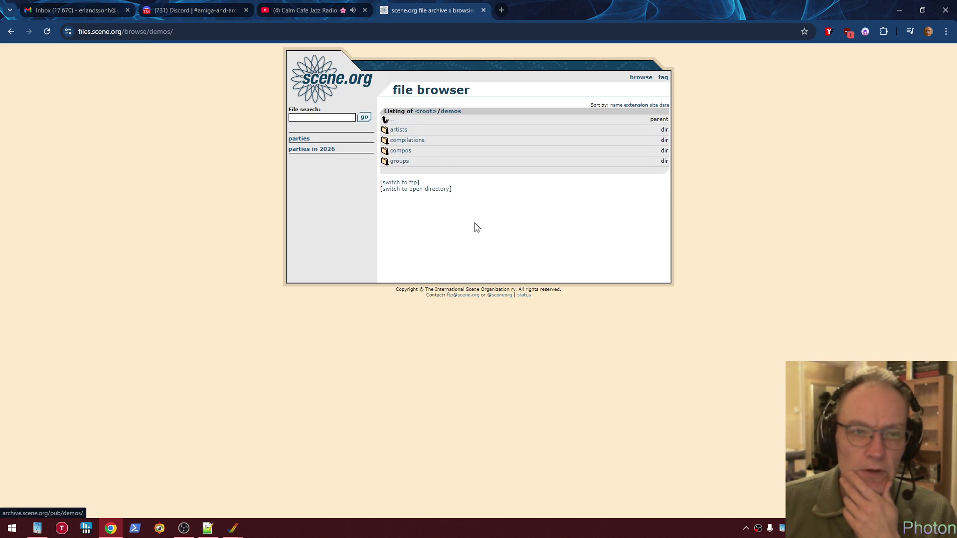
click(395, 123)
click(410, 131)
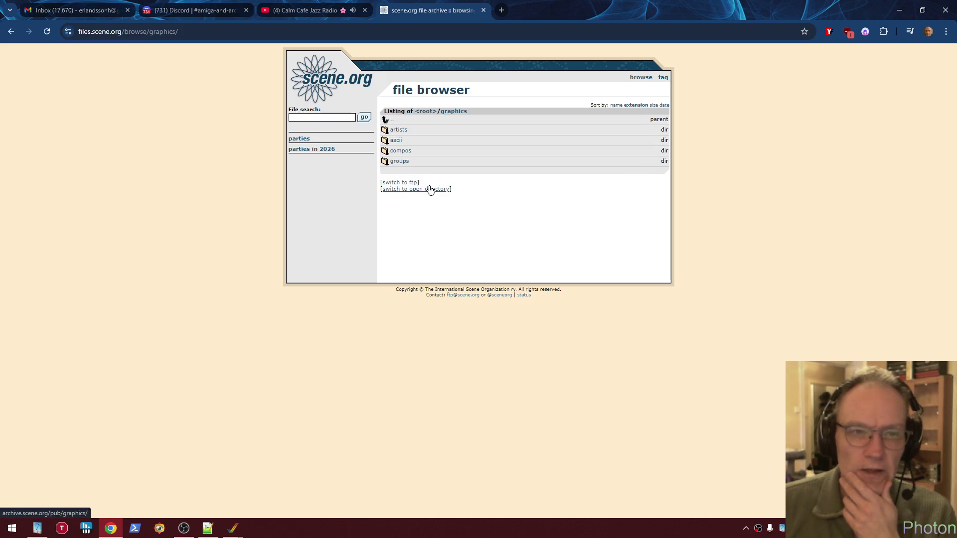
click(404, 156)
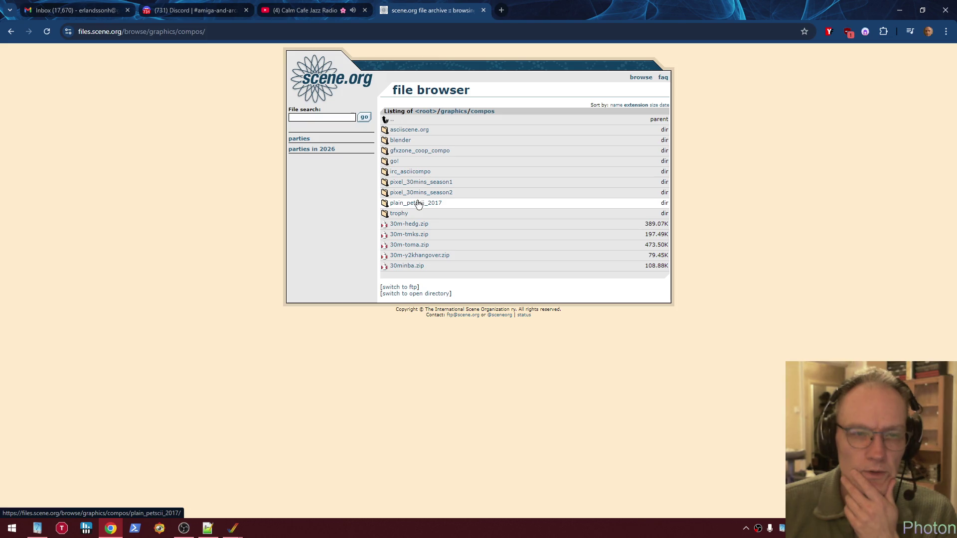
click(404, 142)
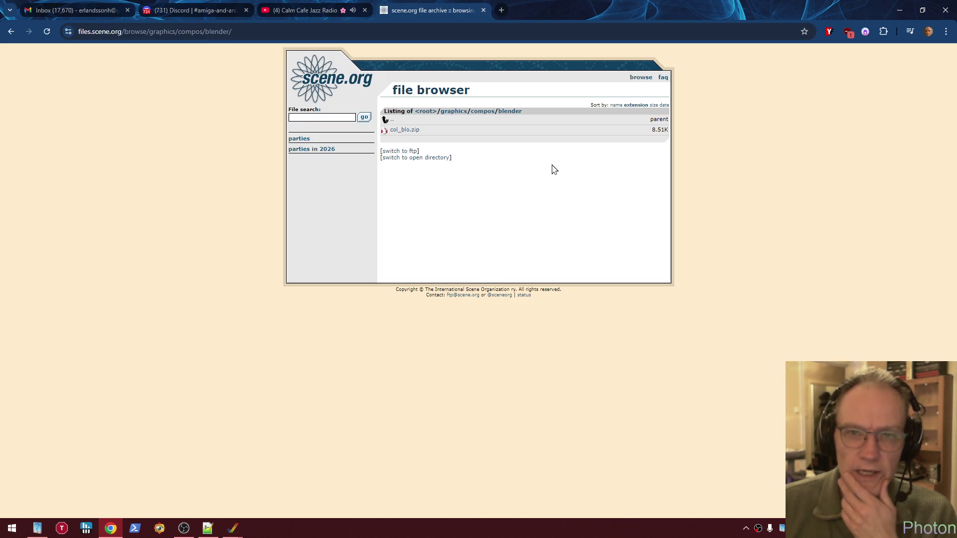
click(392, 121)
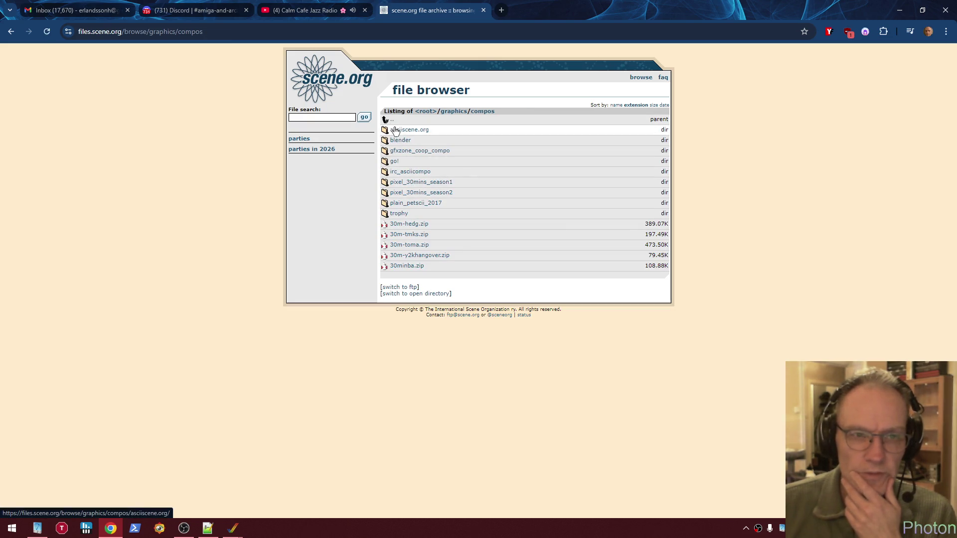
click(392, 120)
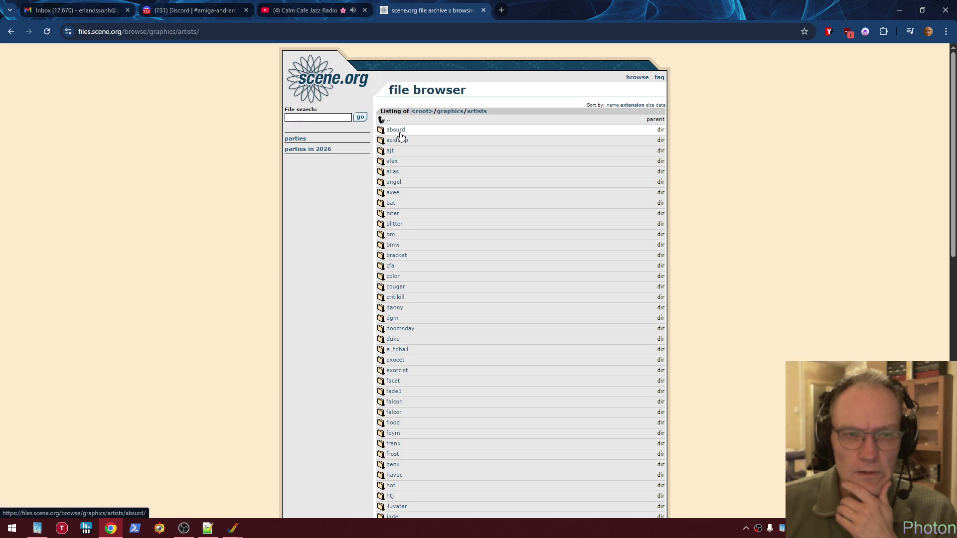
Scroll the artist folders, peek into the ra artist folder, then return to the graphics listing
scroll(437, 207, down, 7)
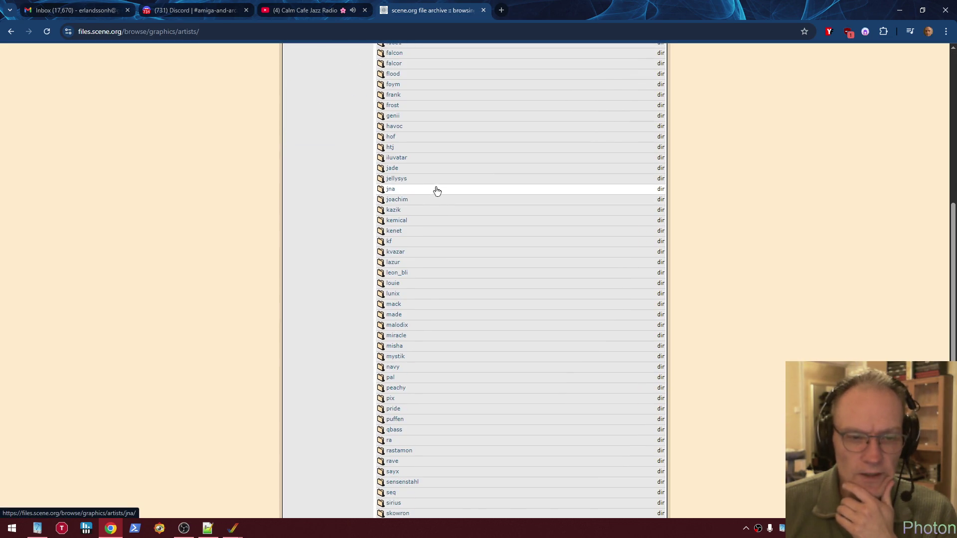
scroll(435, 202, down, 5)
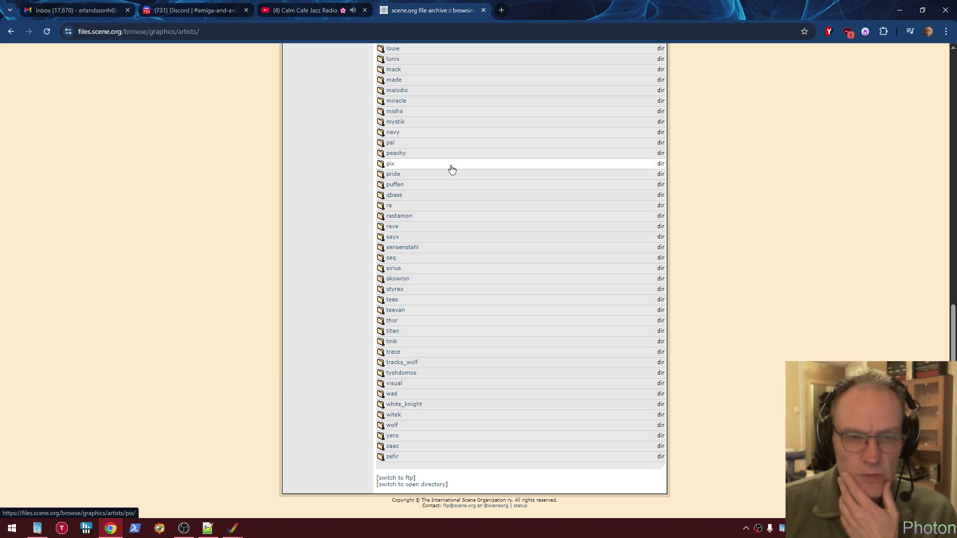
click(389, 206)
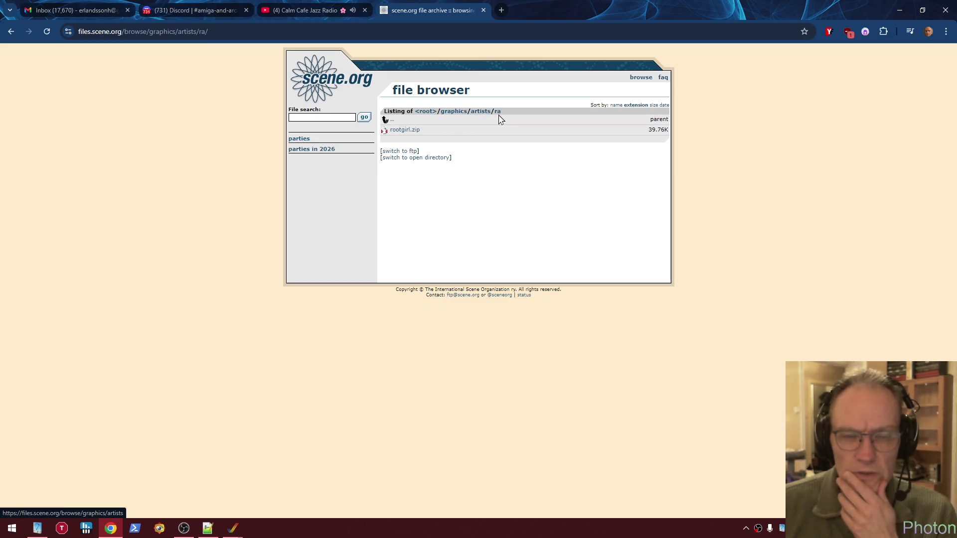
click(453, 113)
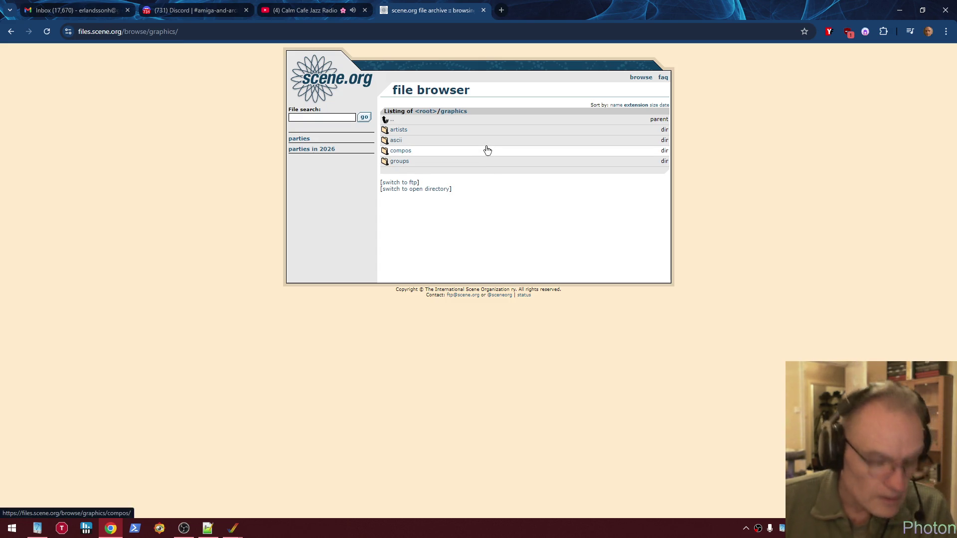
Search the file archive for 'paintover' to find the paintover files
click(347, 32)
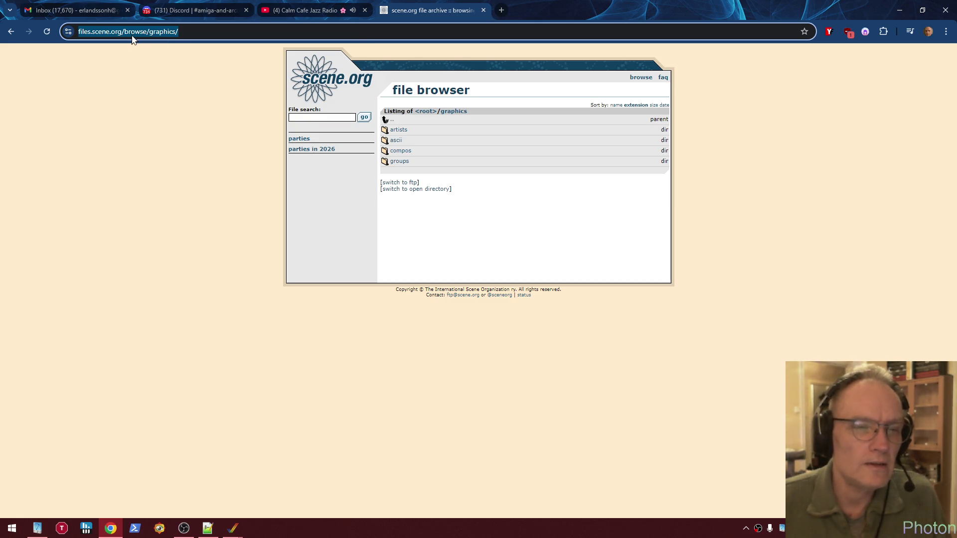
click(458, 218)
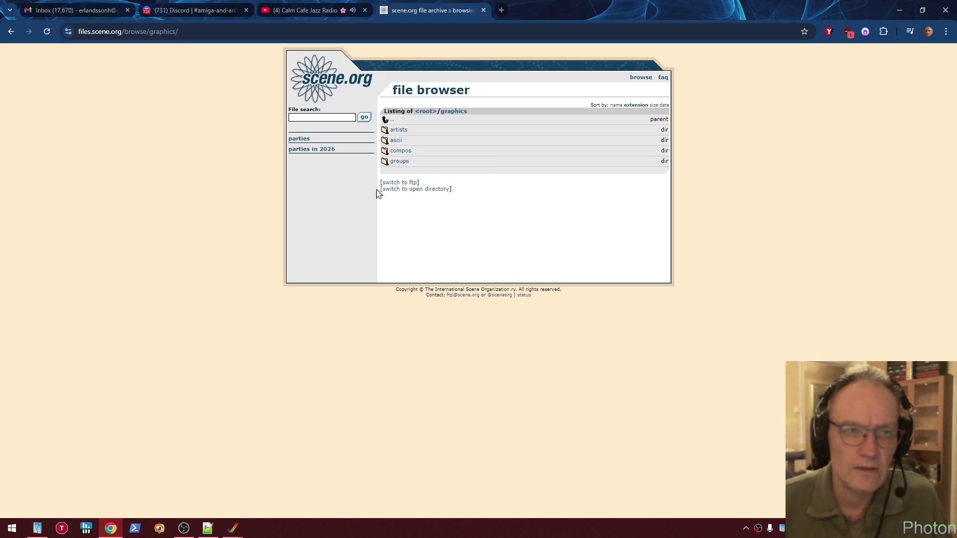
click(326, 117)
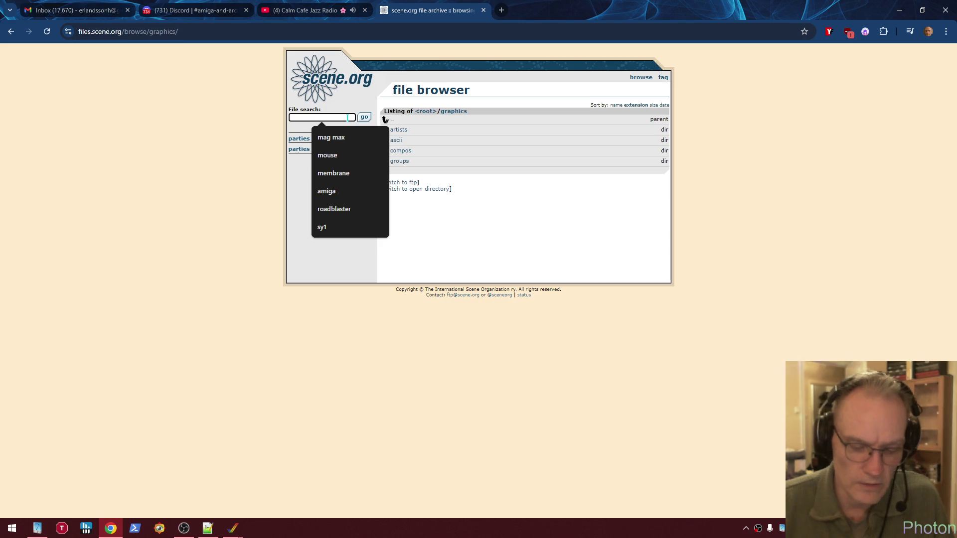
text(paintover)
key(Return)
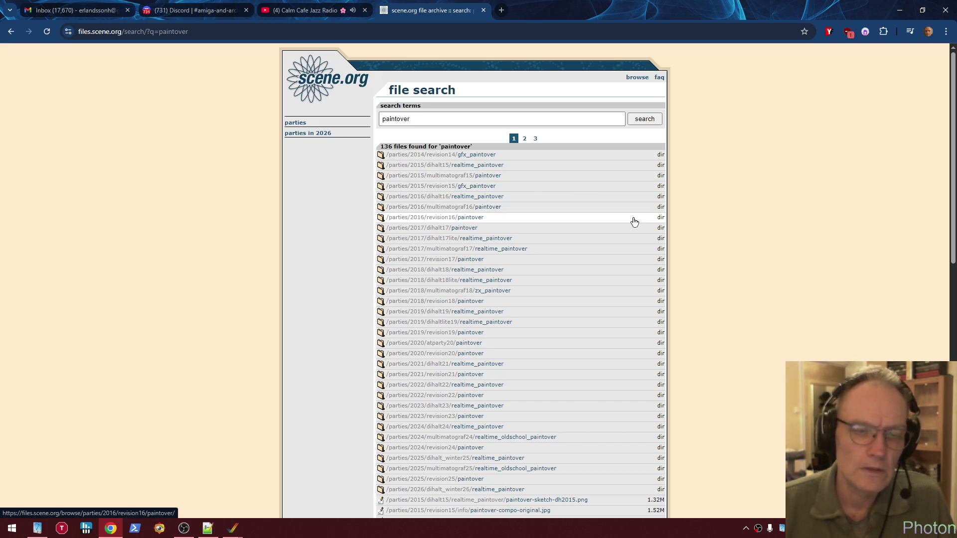
Open the Revision 2025 paintover folder, then the winter-owl paintover zip's download page
scroll(541, 197, down, 7)
scroll(488, 184, up, 1)
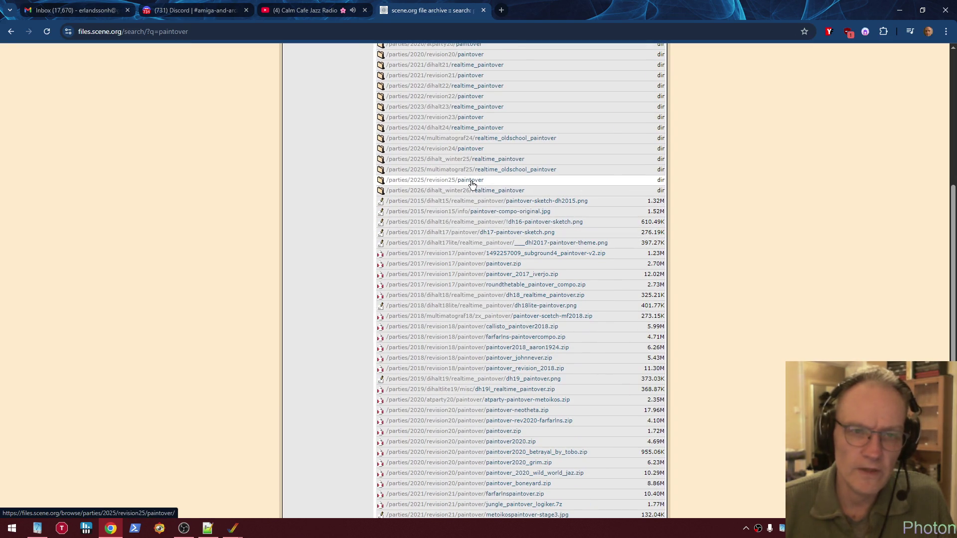
click(474, 183)
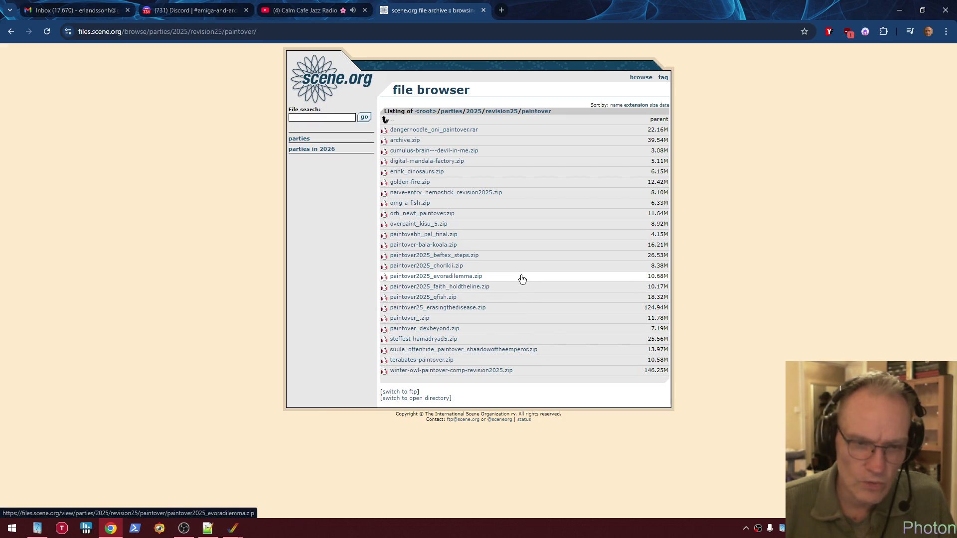
click(475, 371)
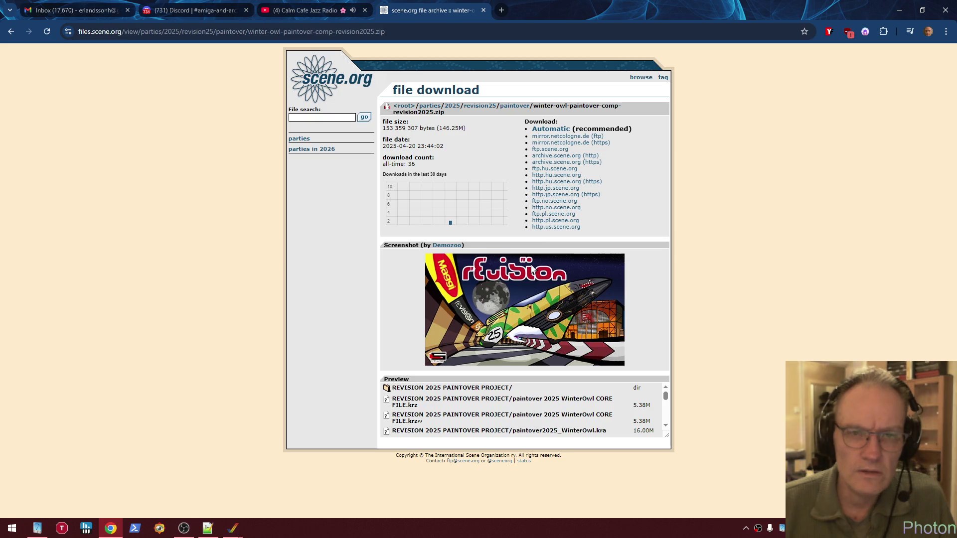
Download winter-owl-paintover-comp-revision2025.zip and follow its progress in Chrome's download history
click(566, 157)
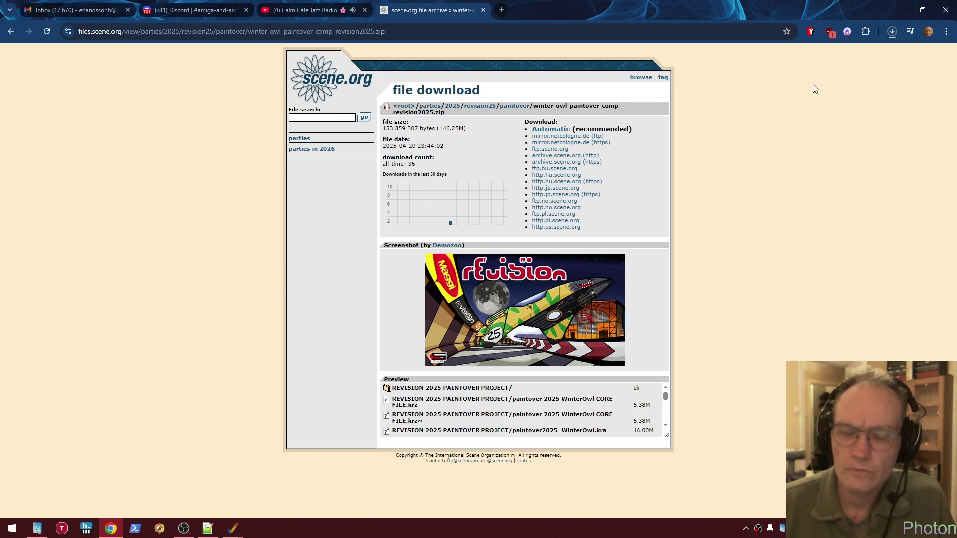
key(ctrl+j)
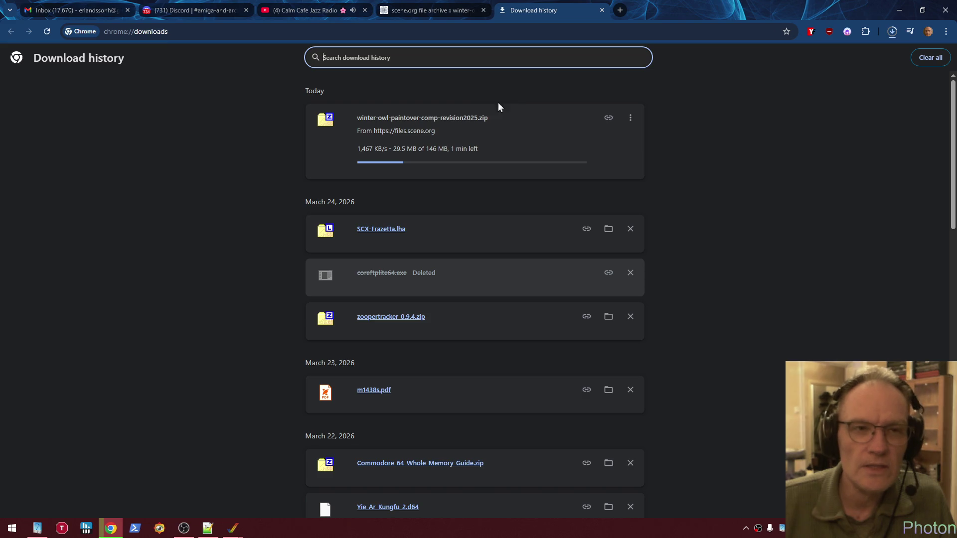
Return to the scene.org archive tab and bring up the page's context menu
click(429, 10)
right_click(181, 195)
Go back to the paintover folder, download paintovahh_pal_final.zip, and check both downloads' progress
click(196, 203)
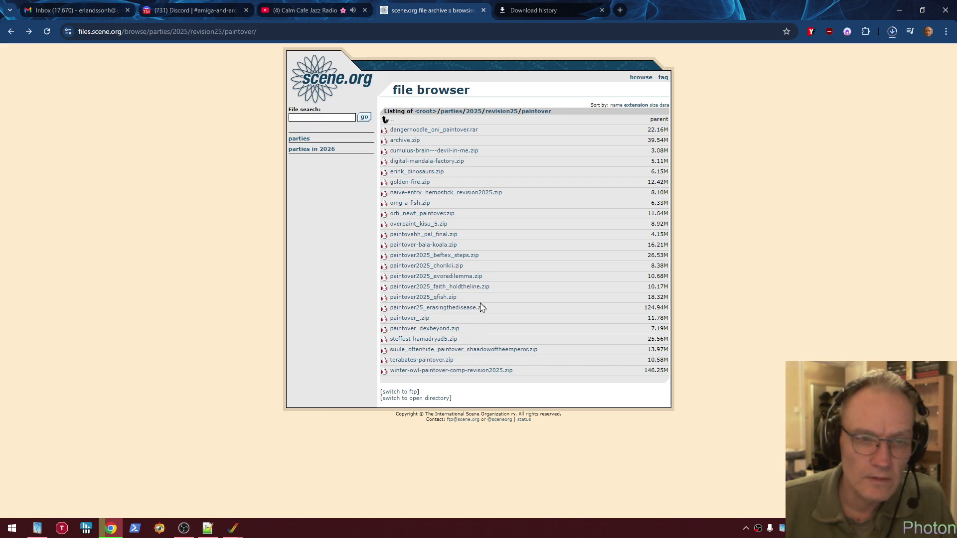
click(426, 236)
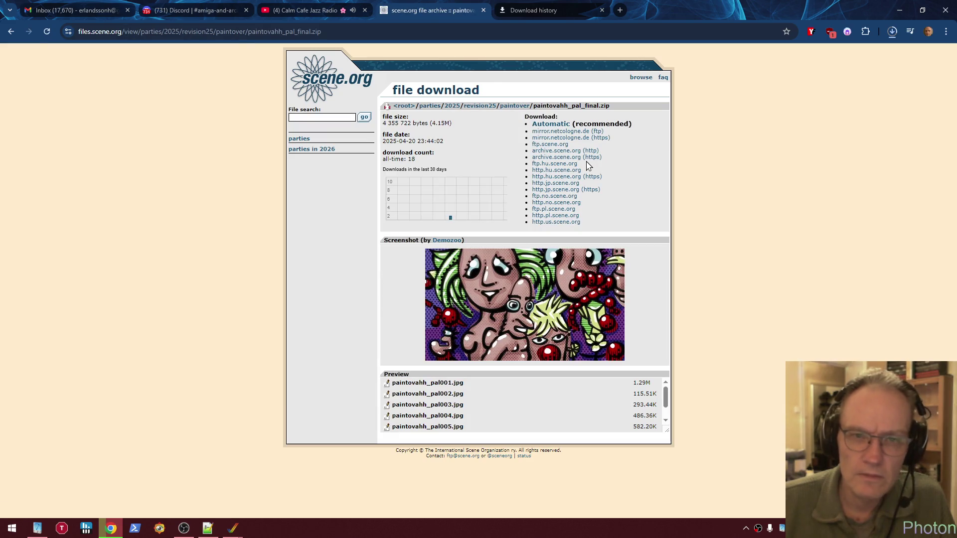
click(577, 158)
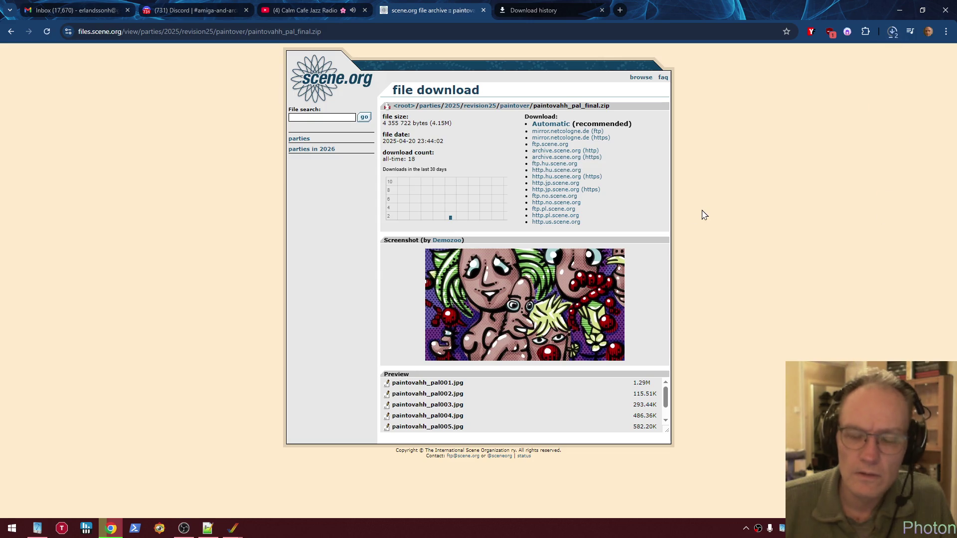
key(ctrl+j)
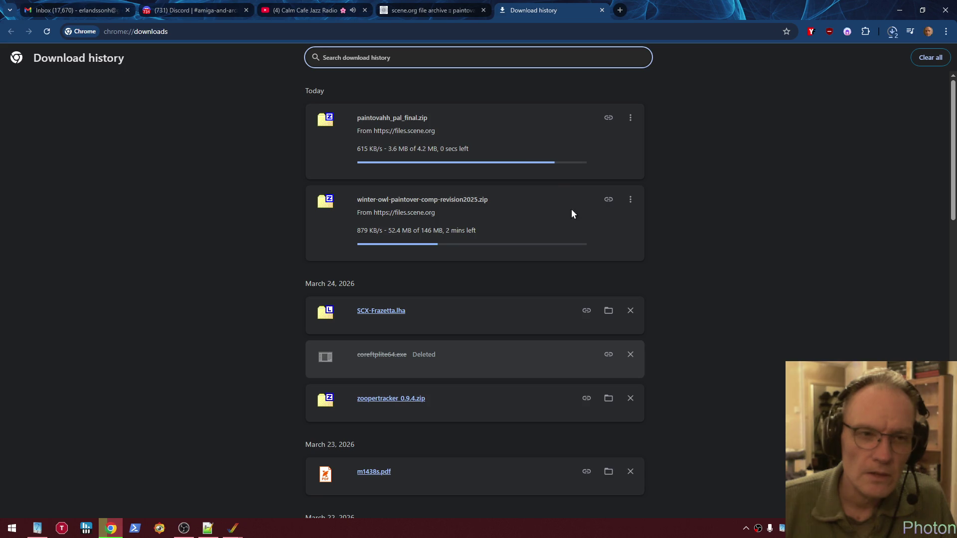
Open paintovahh_pal_final.zip and view paintovahh_pal_Final.jpg zoomed out to fit
click(420, 119)
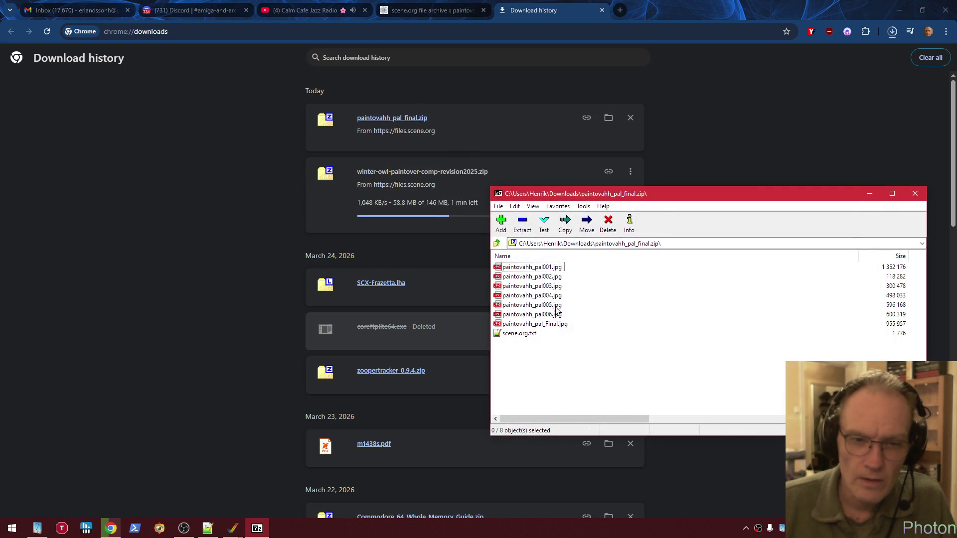
double_click(560, 324)
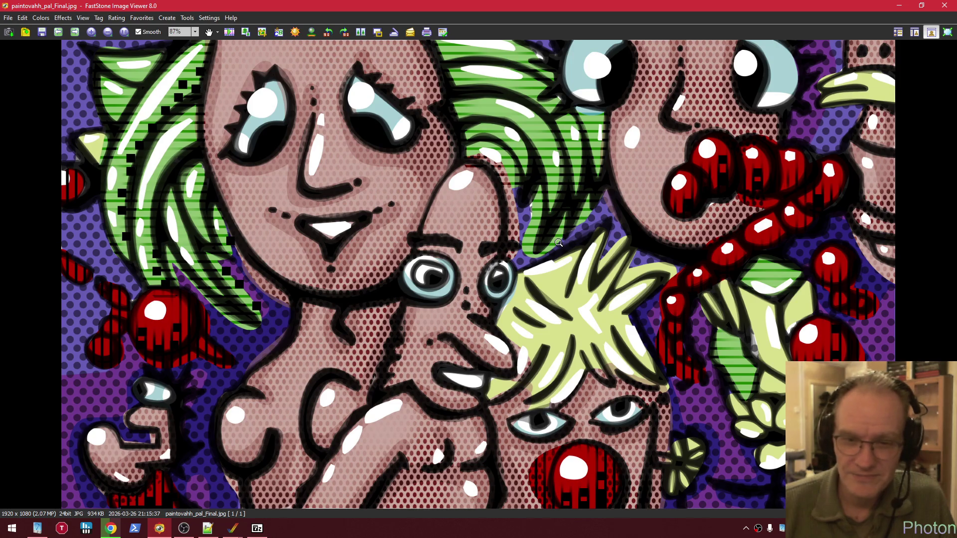
click(558, 243)
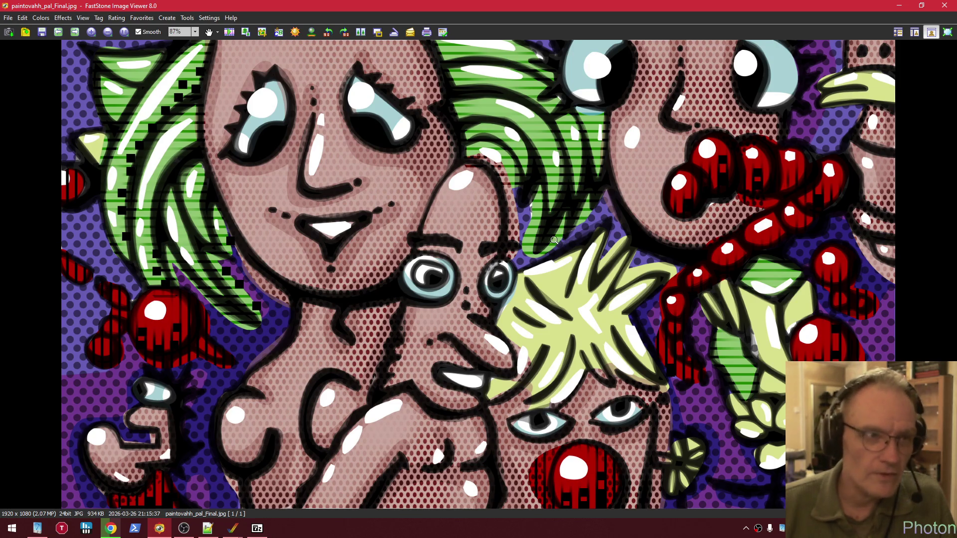
key(Escape)
View step images paintovahh_pal001 to pal004 in turn, then close the archive
double_click(541, 267)
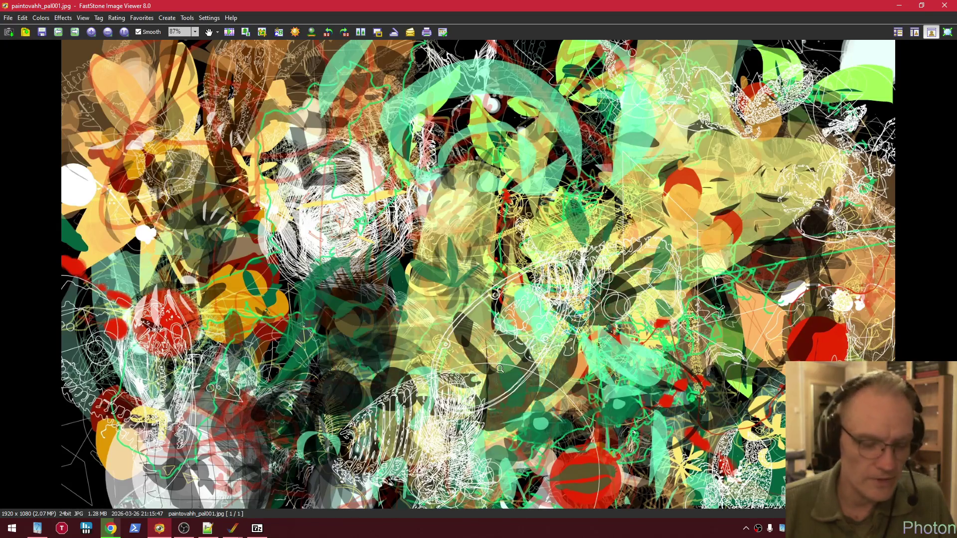
key(Escape)
double_click(528, 273)
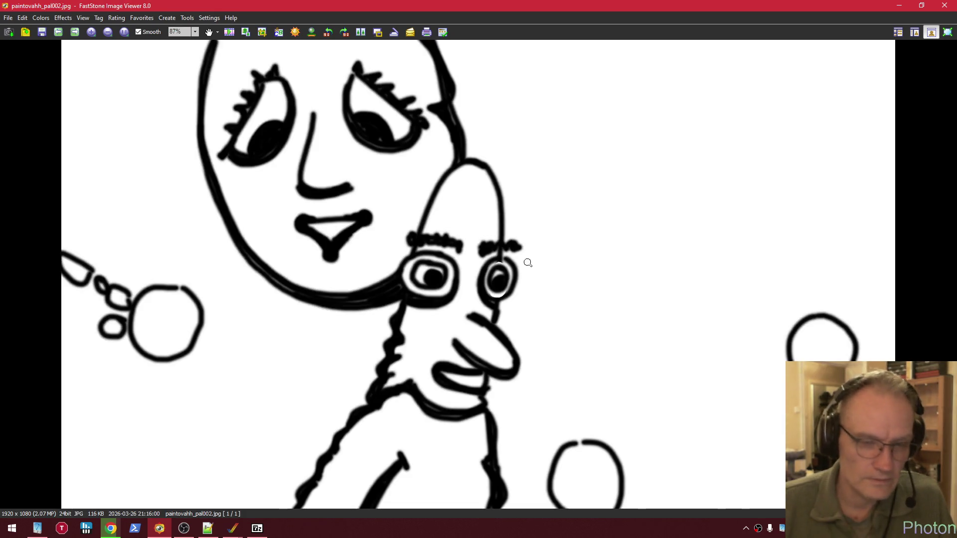
key(Escape)
double_click(526, 284)
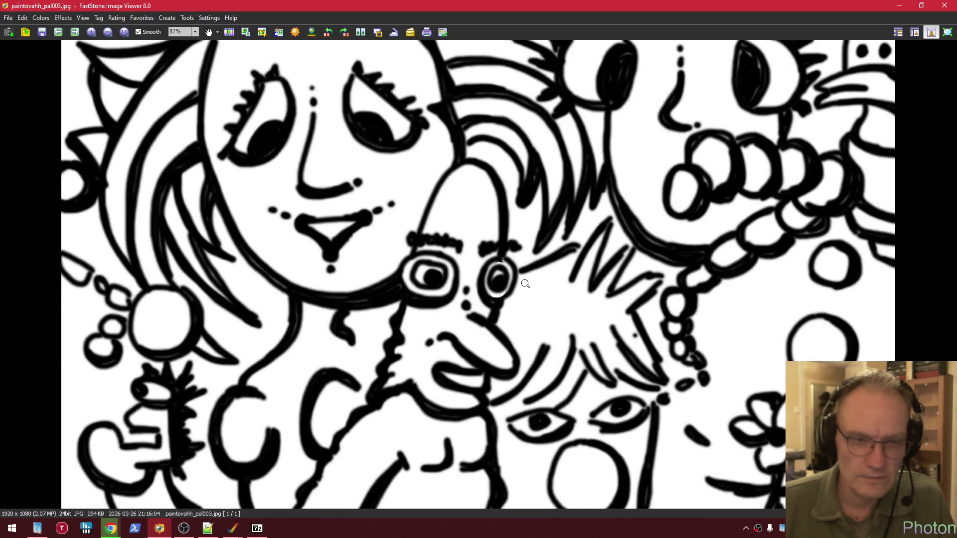
key(Escape)
double_click(556, 294)
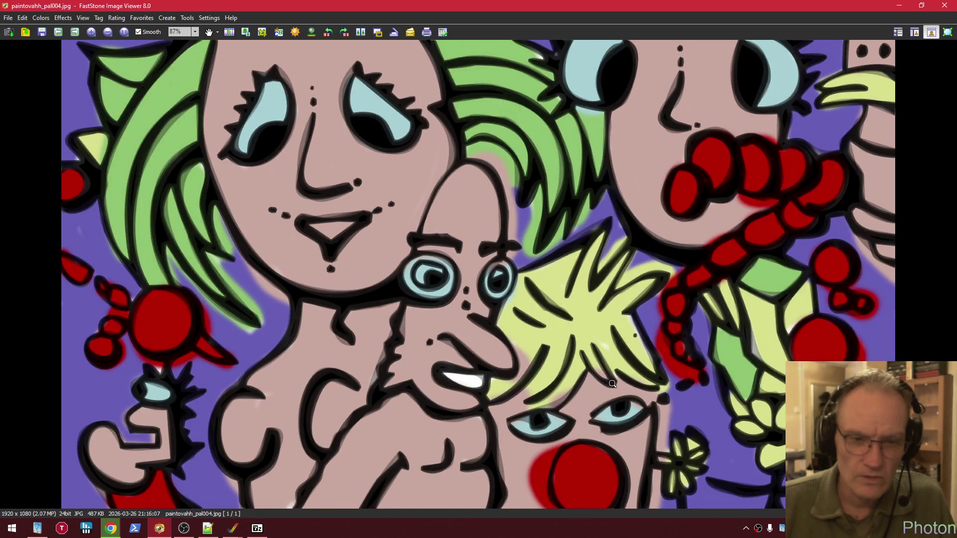
key(Escape)
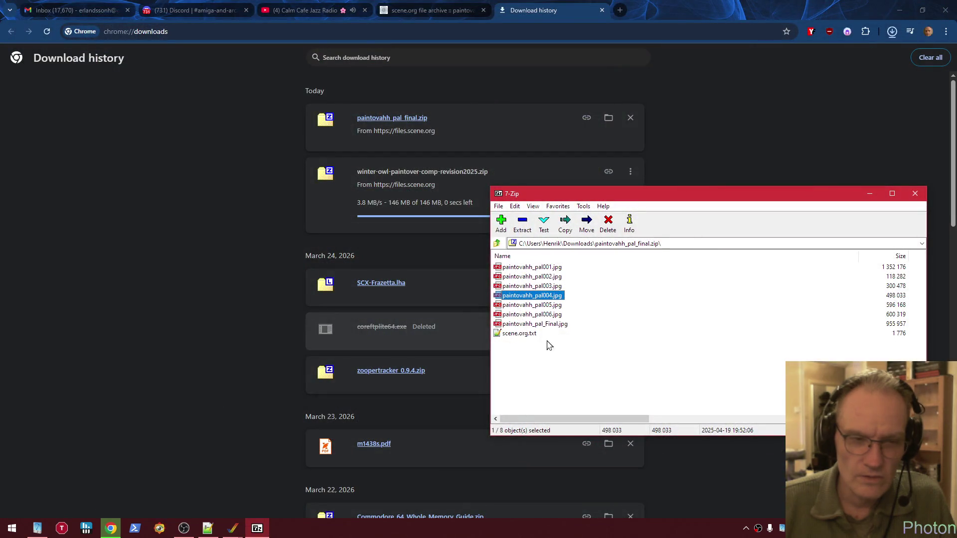
click(915, 194)
Open the winter-owl zip's REVISION 2025 PAINTOVER PROJECT folder and view paintover2025_WinterOwl_FINAL.png
click(446, 172)
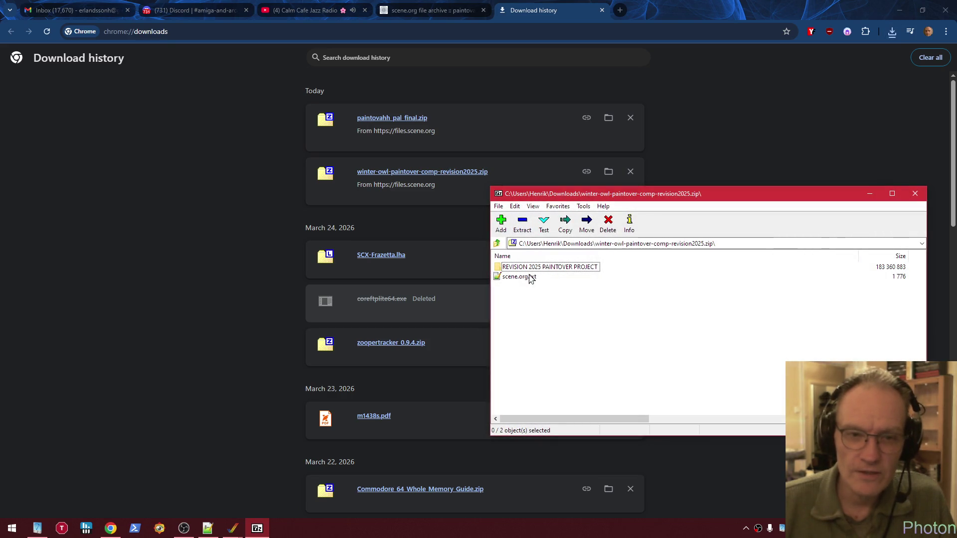
double_click(532, 268)
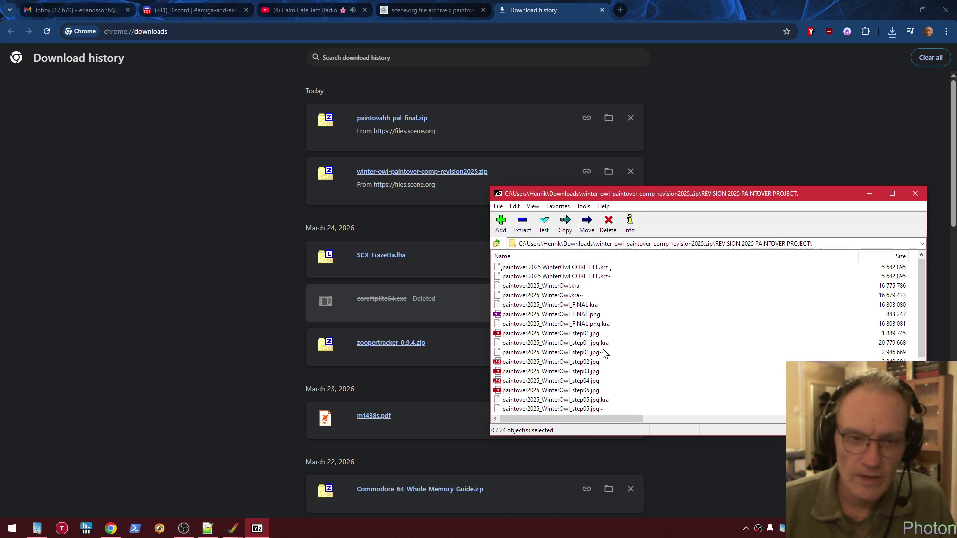
scroll(606, 354, down, 3)
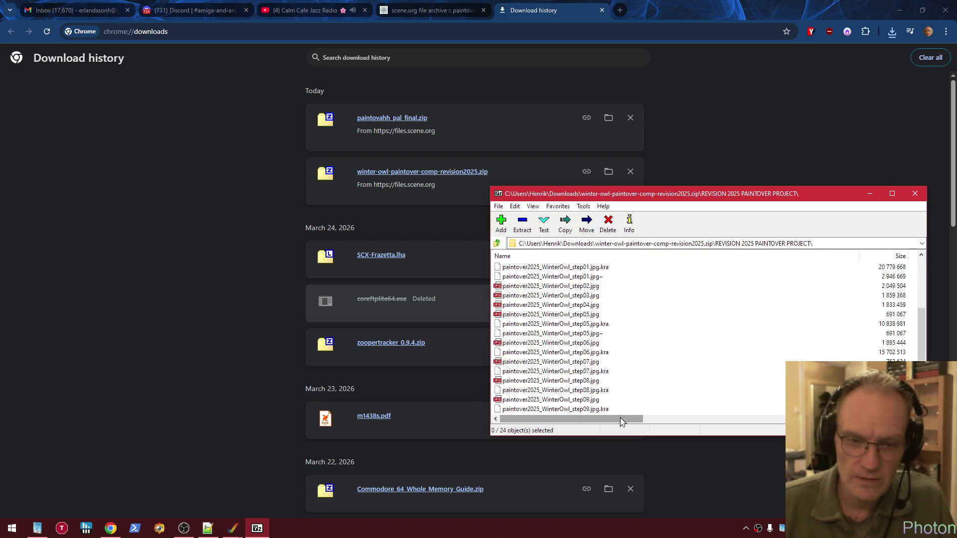
scroll(596, 359, up, 3)
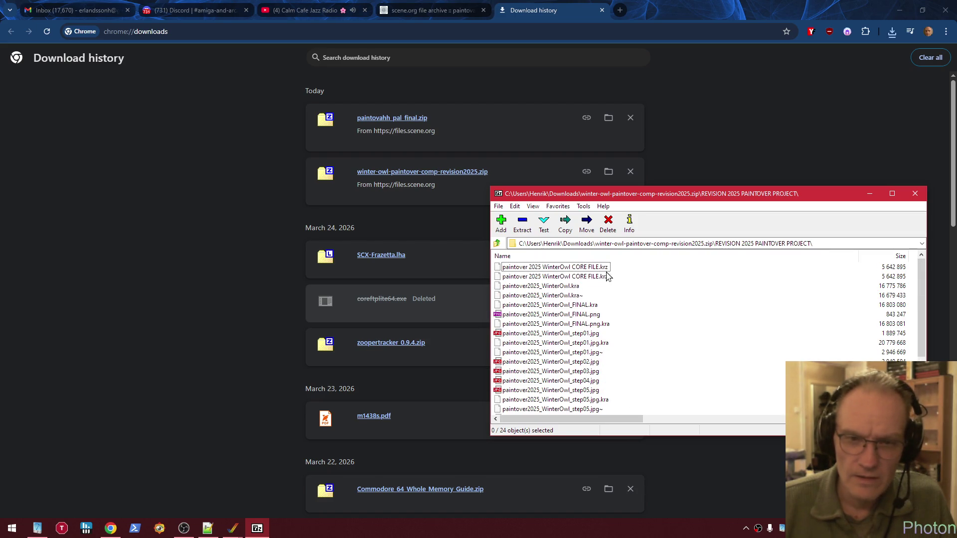
scroll(581, 381, down, 3)
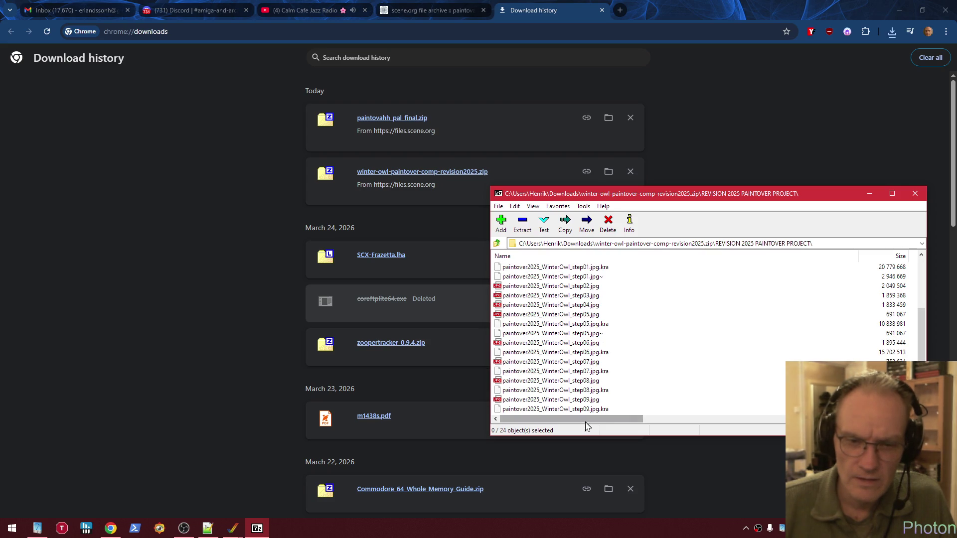
scroll(565, 383, up, 3)
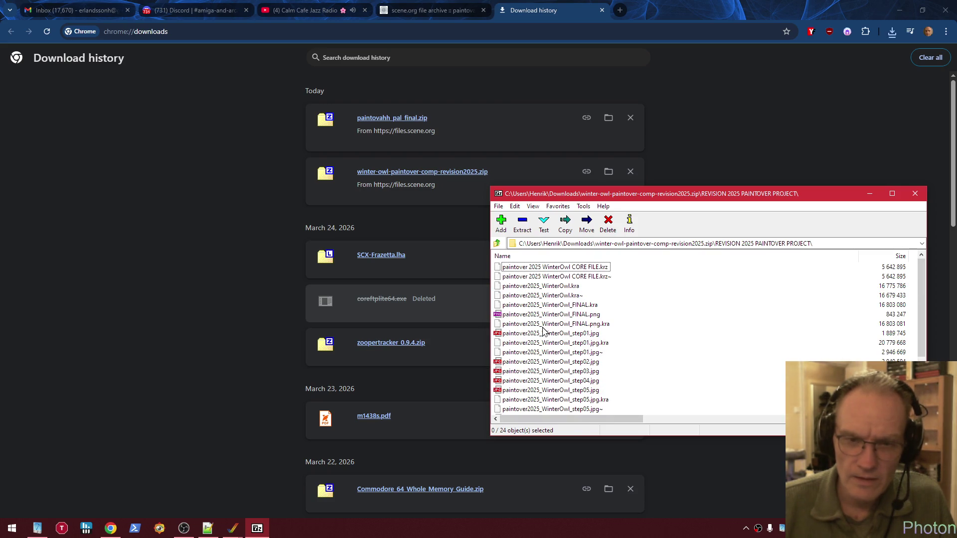
double_click(557, 317)
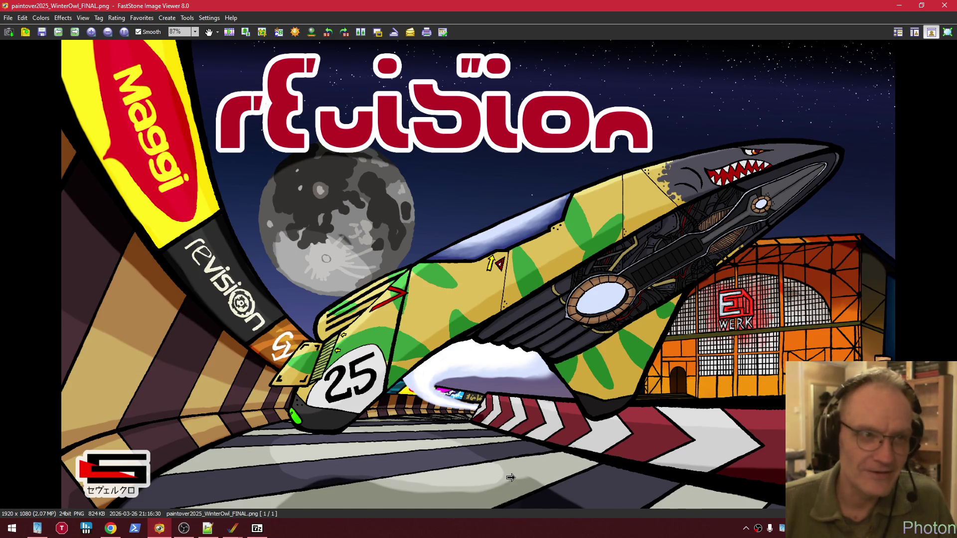
View the Winter Owl step01, step02 and step05 stage images, then close 7-Zip
key(Escape)
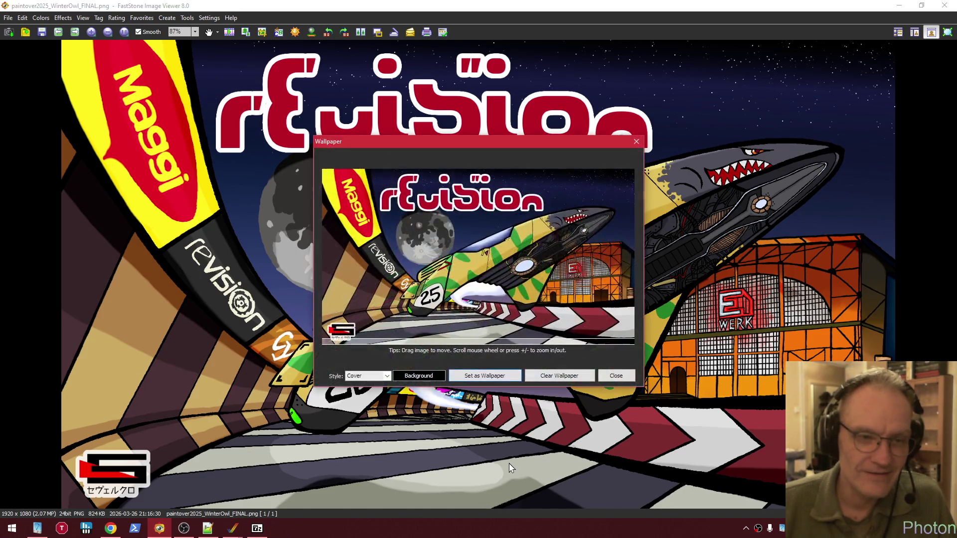
key(Return)
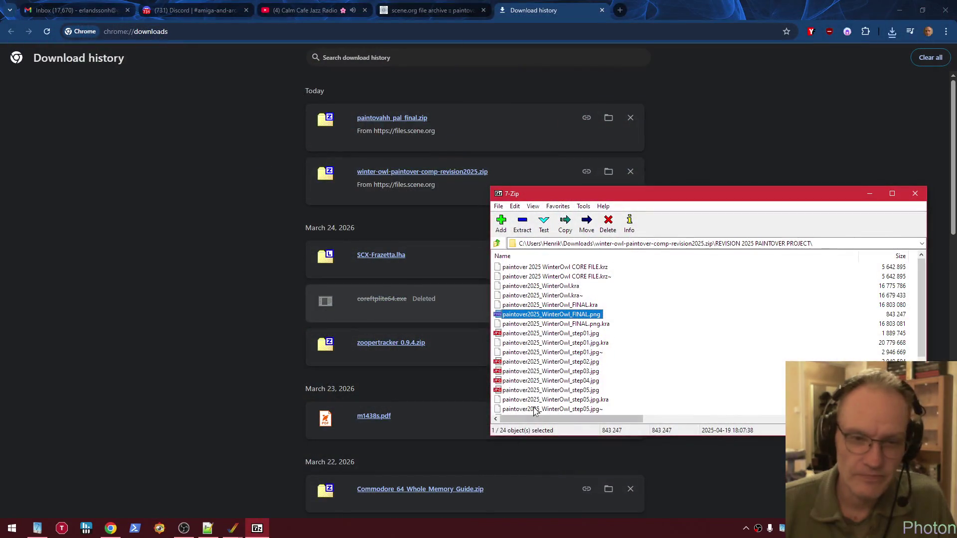
double_click(550, 334)
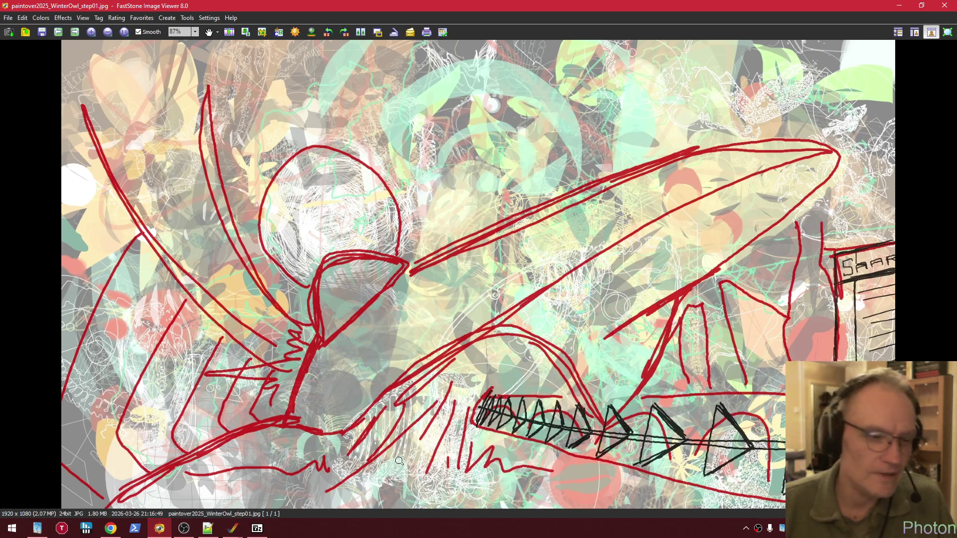
key(alt+Tab)
double_click(553, 361)
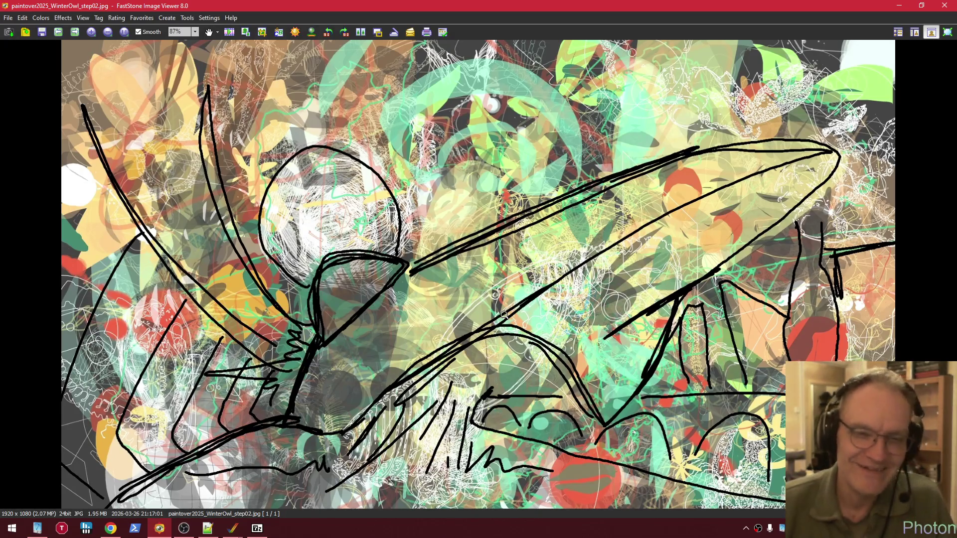
key(Escape)
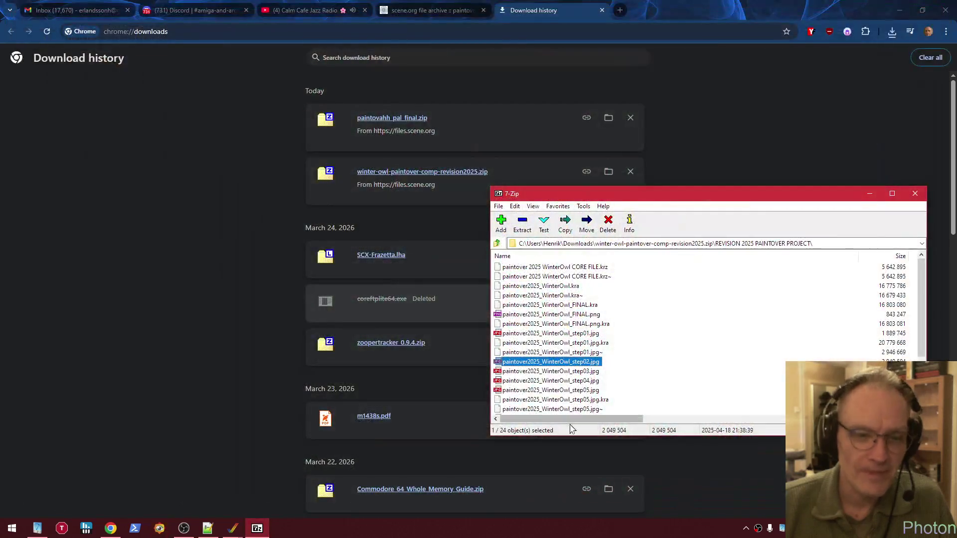
double_click(580, 390)
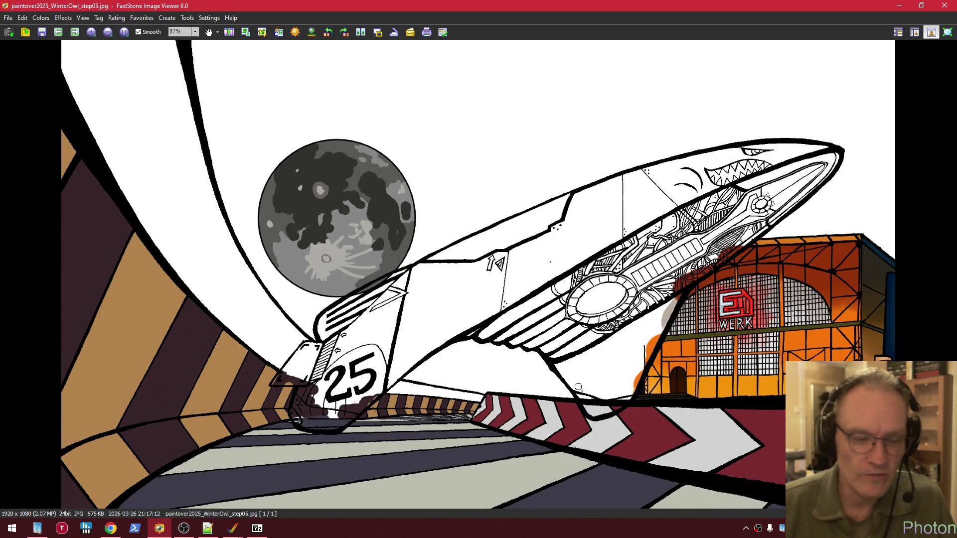
key(Escape)
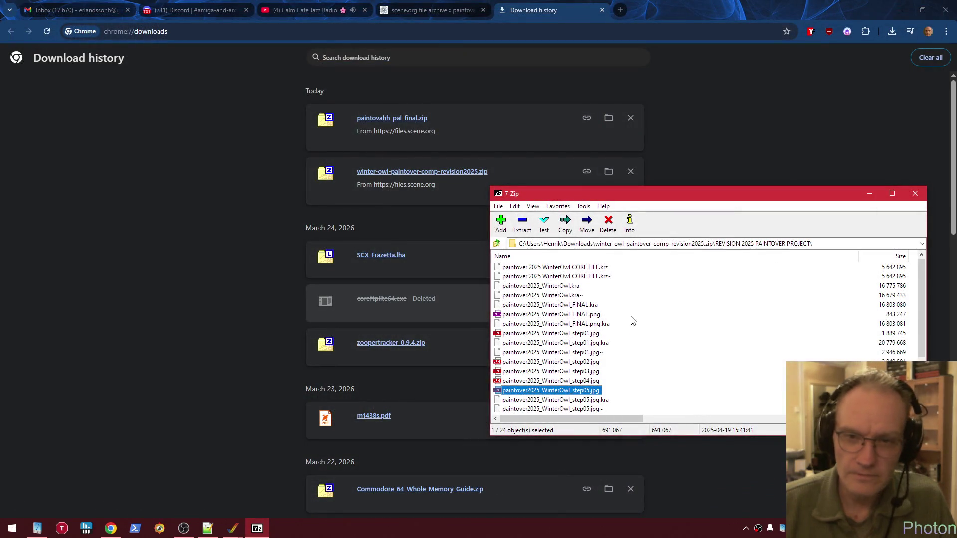
click(916, 194)
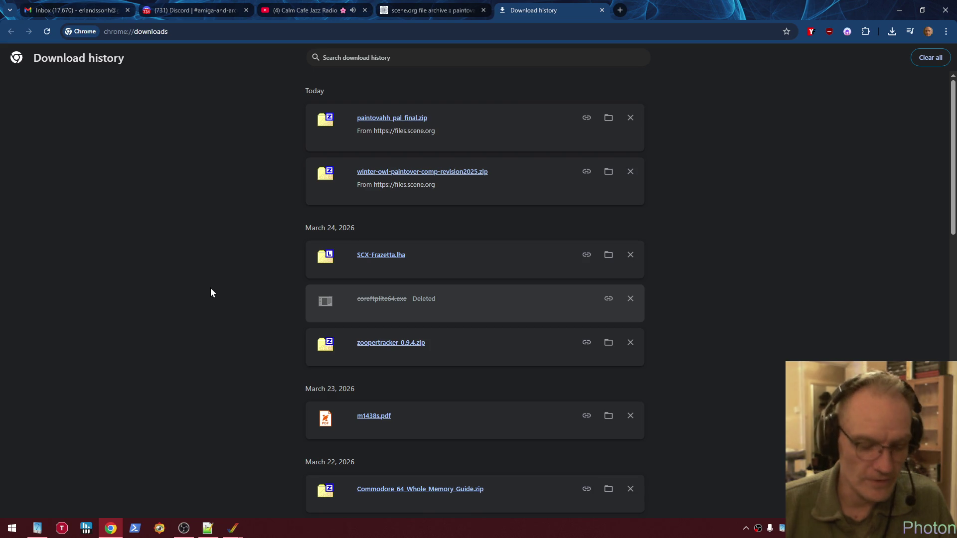
Close Download history and navigate from revision25 into the modern-graphics folder
key(ctrl+w)
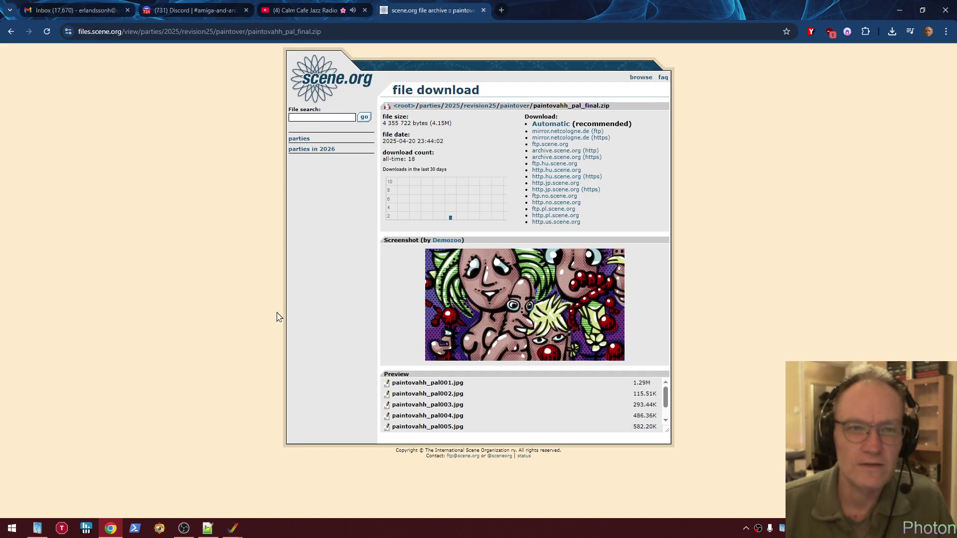
click(481, 106)
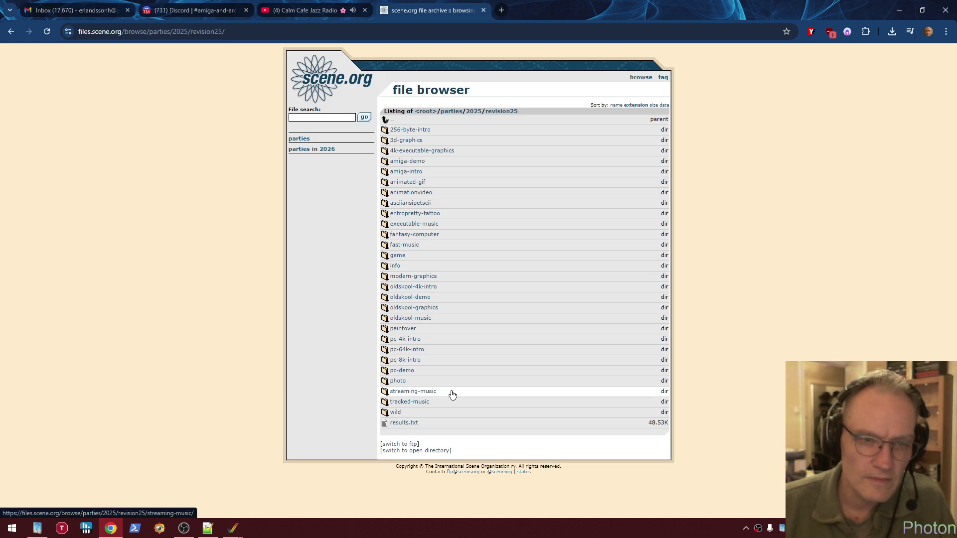
click(431, 277)
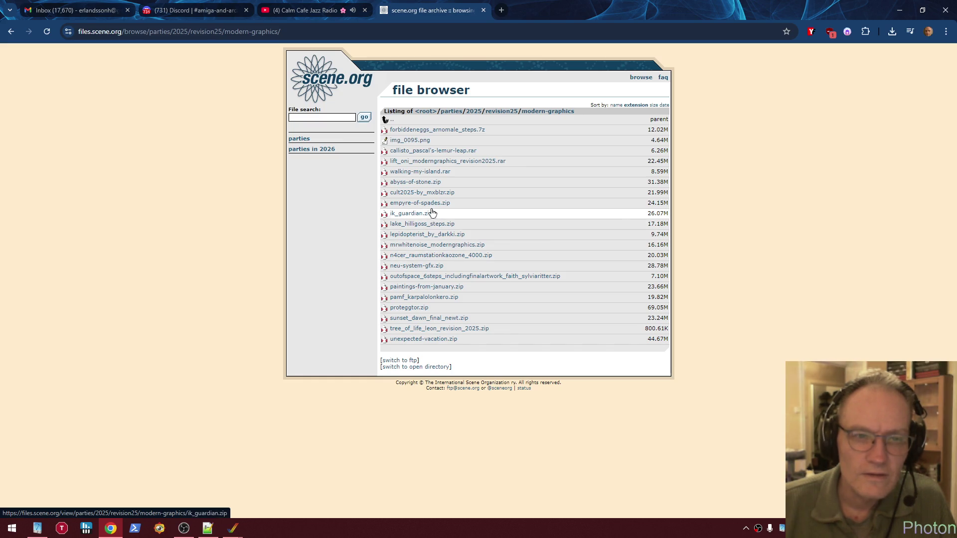
Open the callisto_pascal's-lemur-leap.rar download page and follow its Demozoo link
click(421, 151)
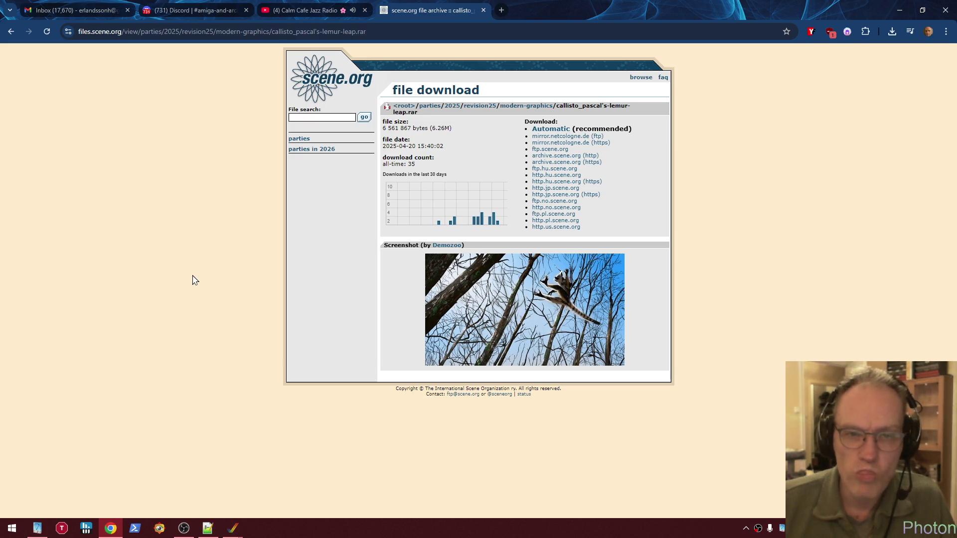
click(445, 247)
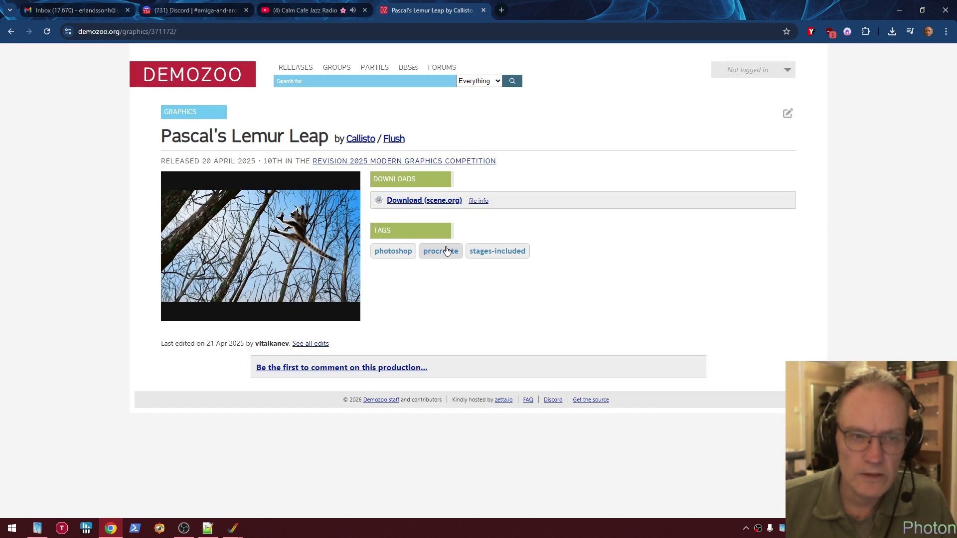
Open the Revision 2025 Modern Graphics Competition results and scroll through them
click(414, 162)
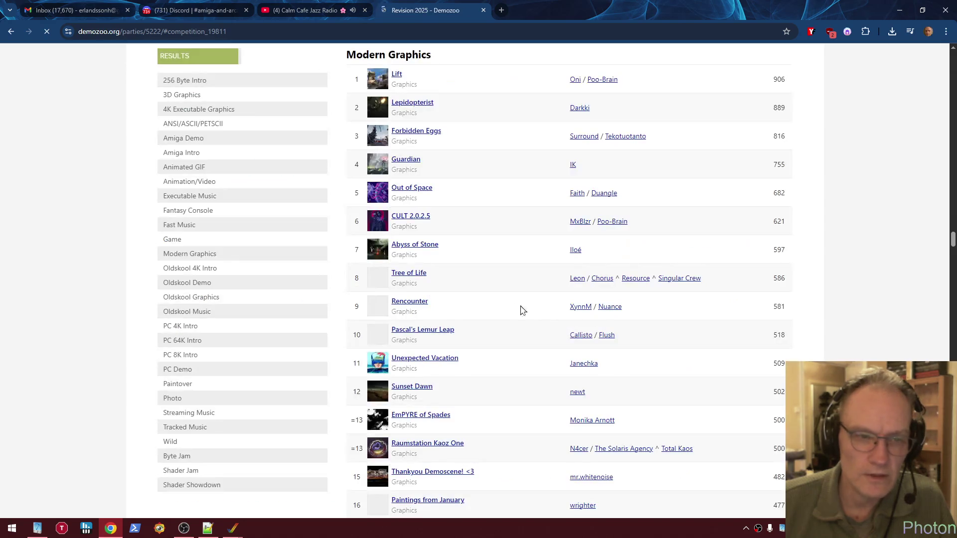
scroll(553, 279, up, 2)
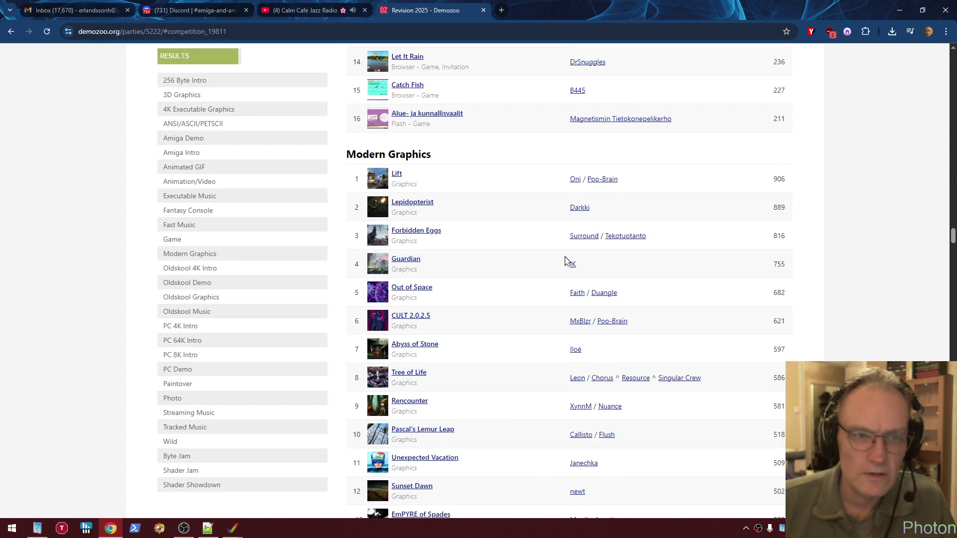
scroll(548, 264, down, 7)
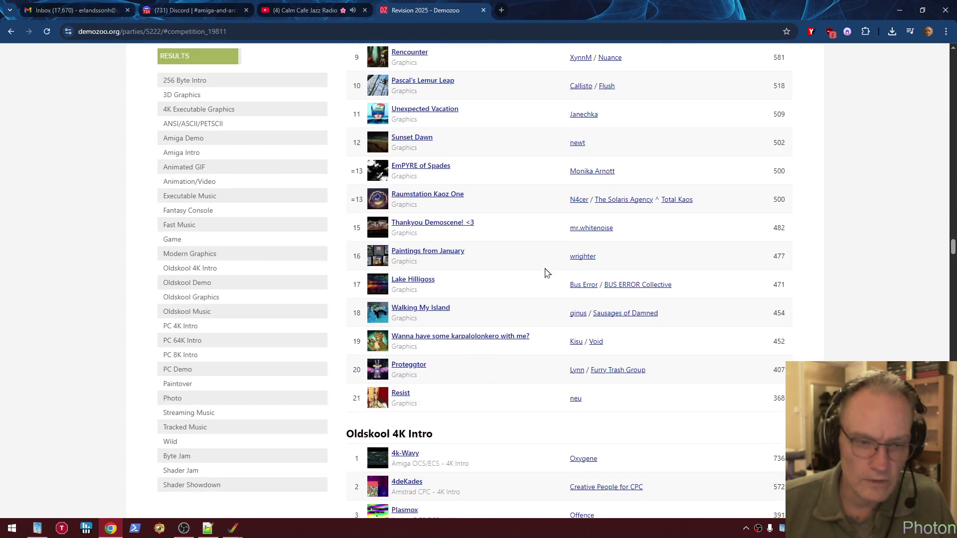
scroll(545, 269, up, 6)
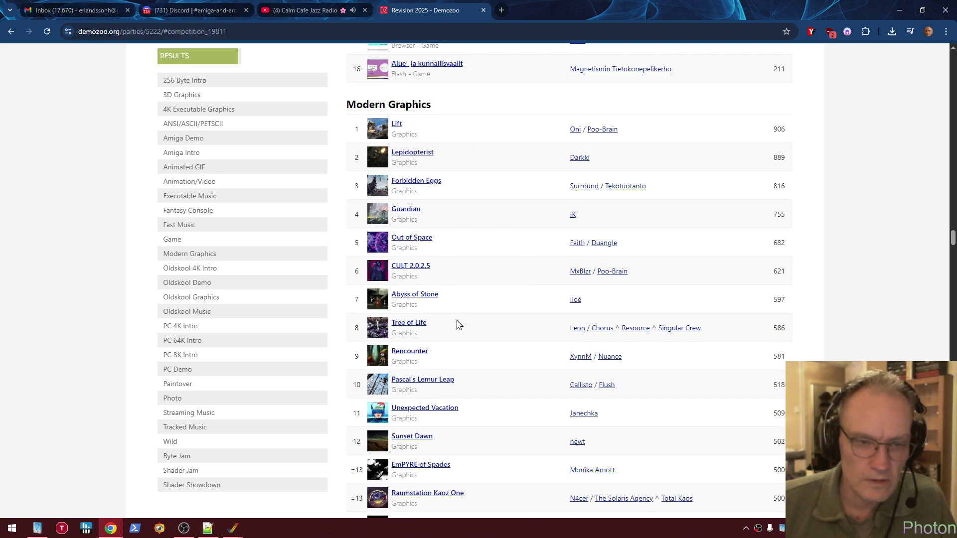
scroll(456, 329, down, 1)
Check the Pascal's Lemur Leap and Unexpected Vacation pages, returning to the results each time
click(434, 330)
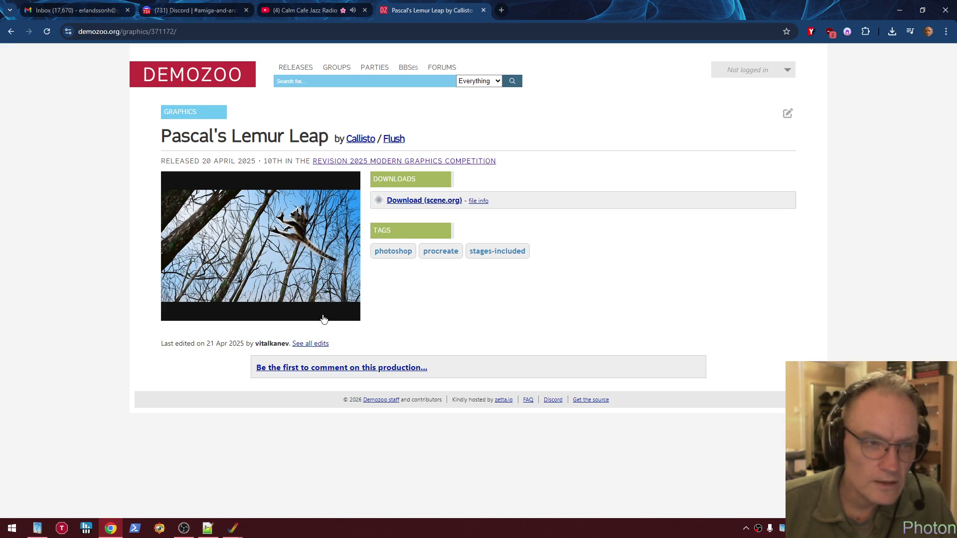
right_click(460, 299)
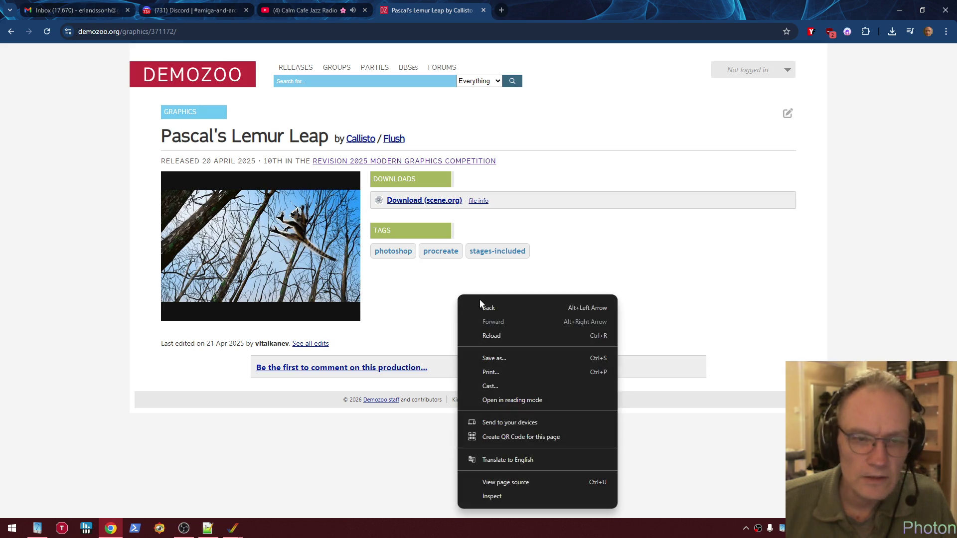
click(480, 307)
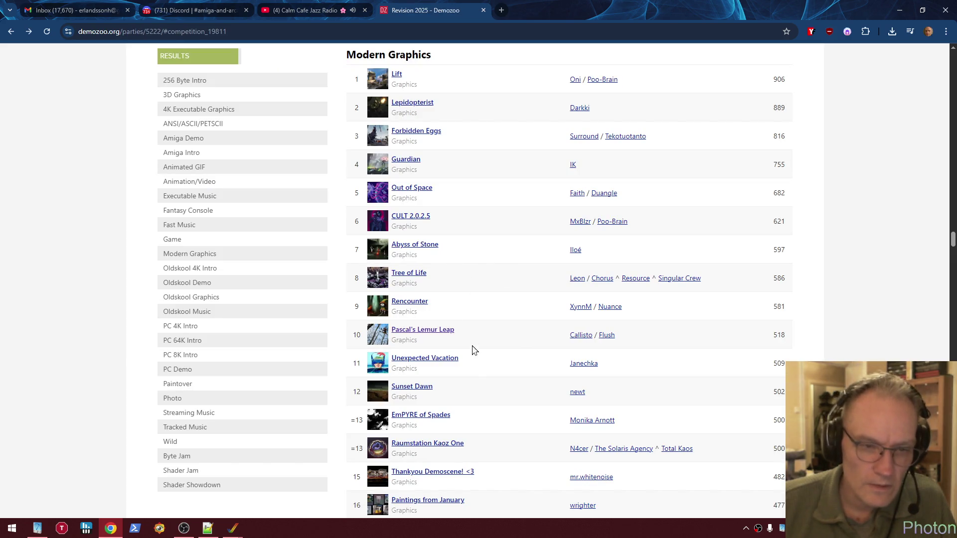
click(448, 359)
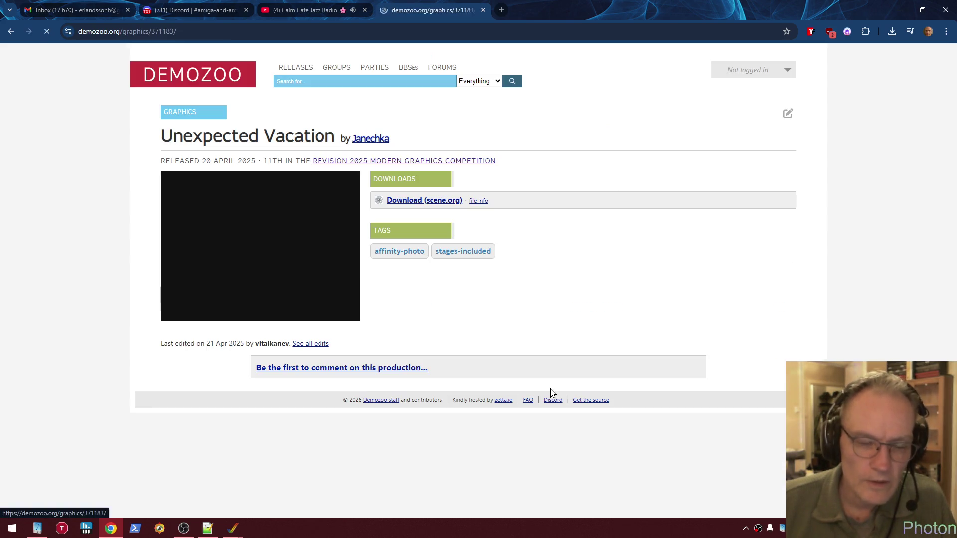
right_click(498, 294)
click(522, 301)
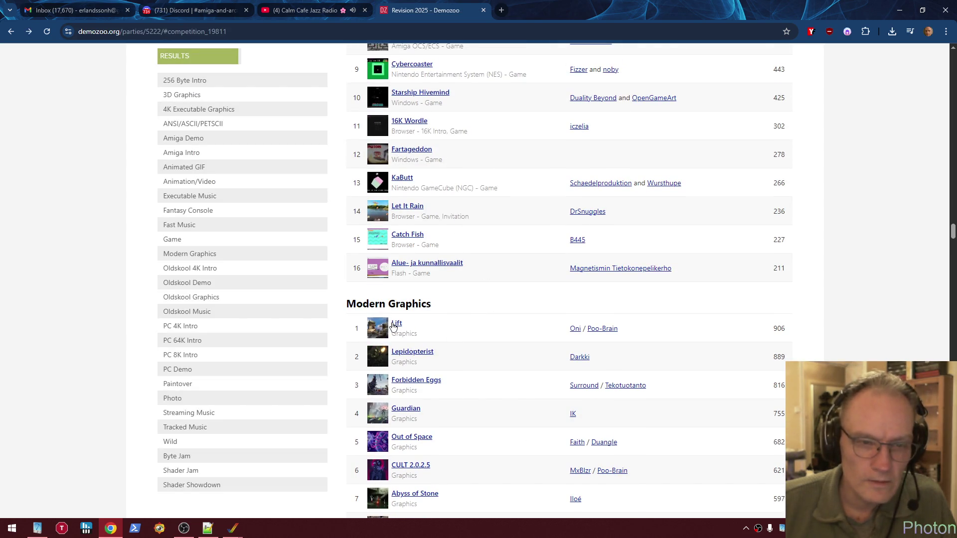
click(395, 324)
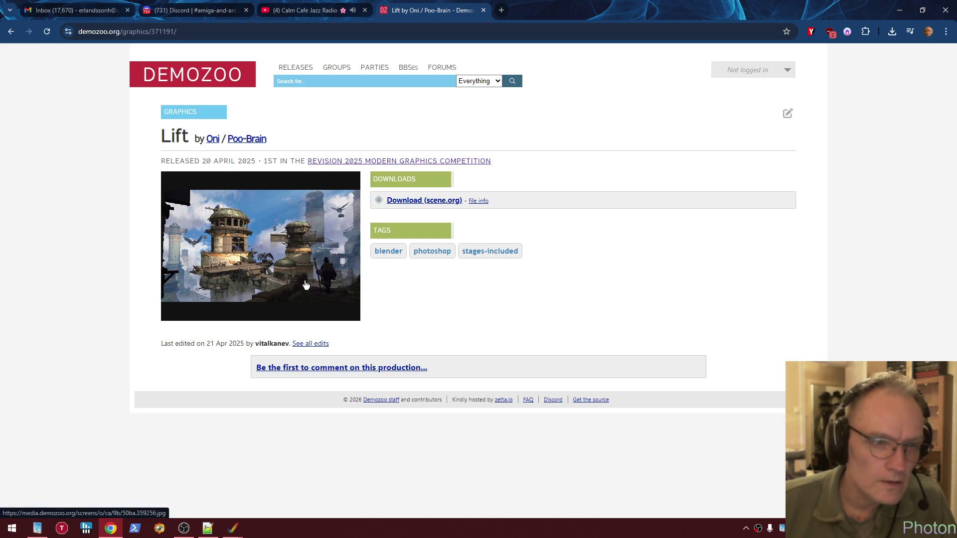
right_click(421, 287)
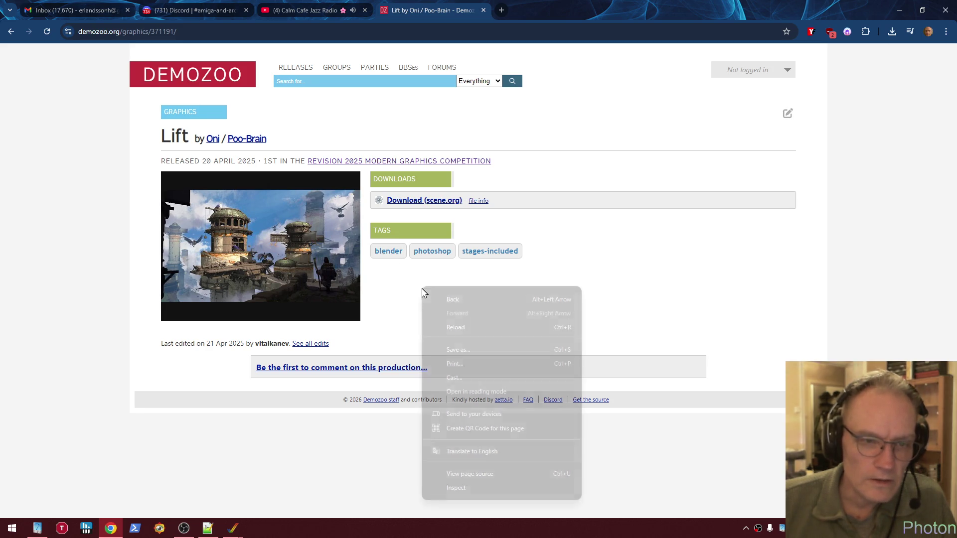
click(445, 299)
click(428, 352)
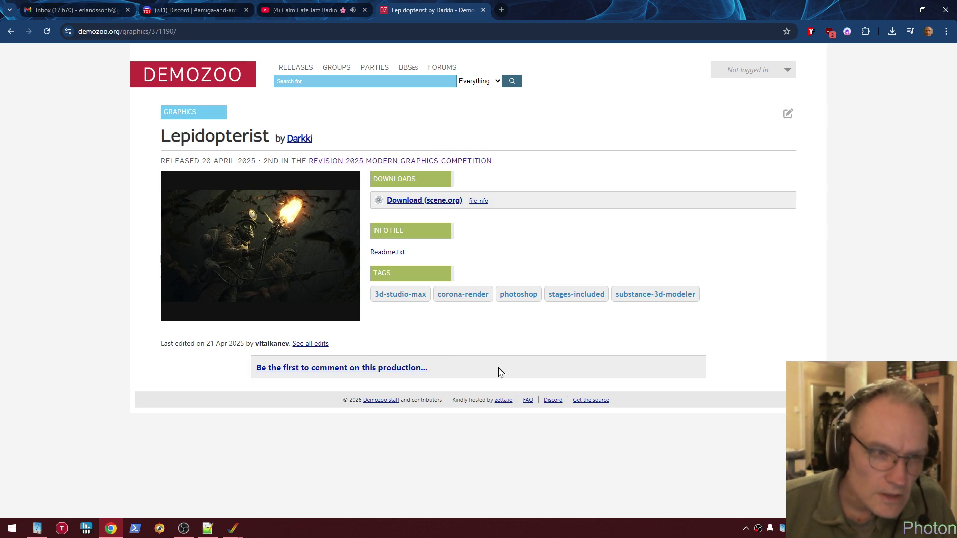
right_click(460, 333)
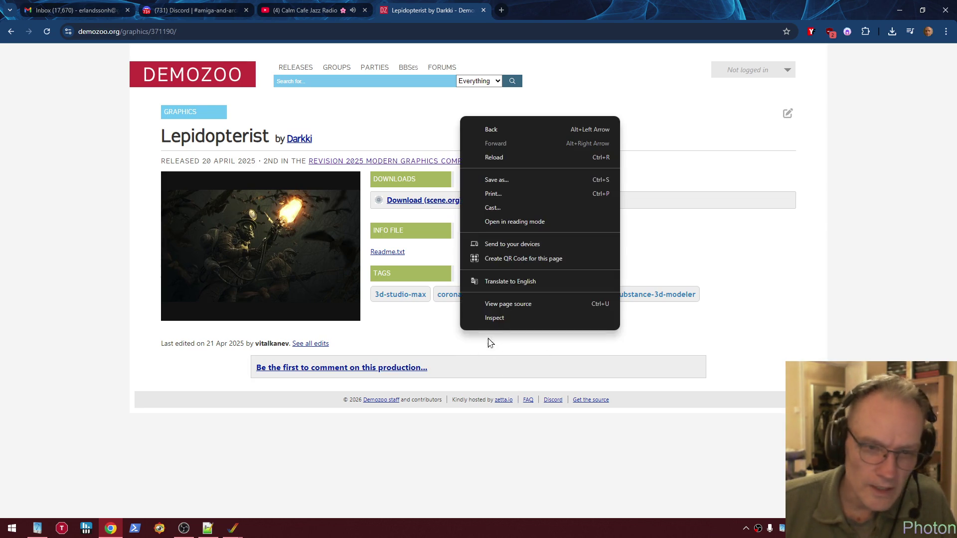
click(501, 131)
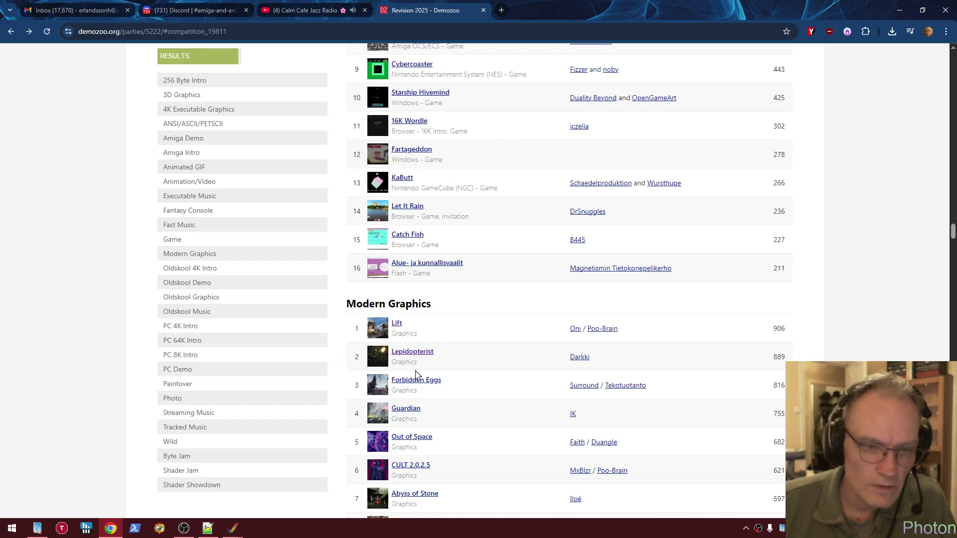
click(418, 381)
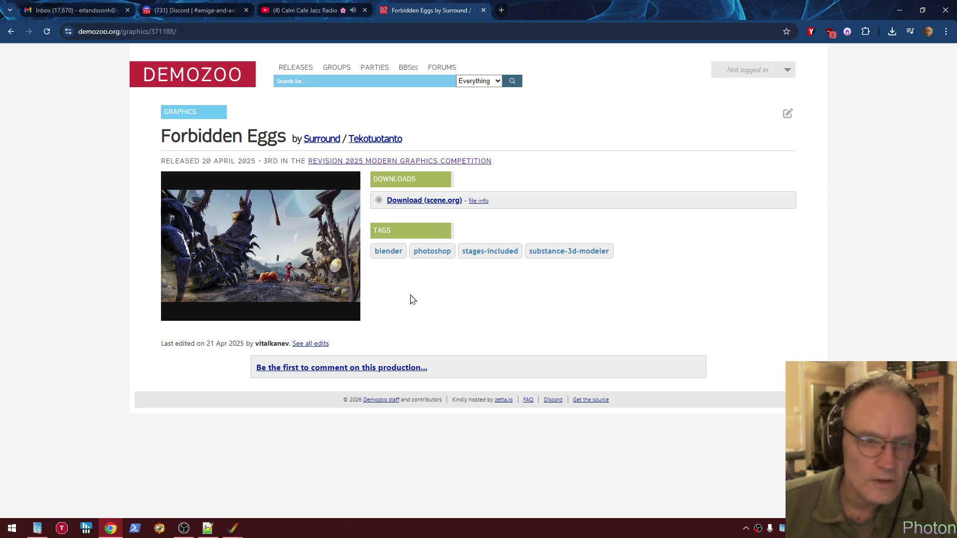
right_click(457, 287)
click(491, 299)
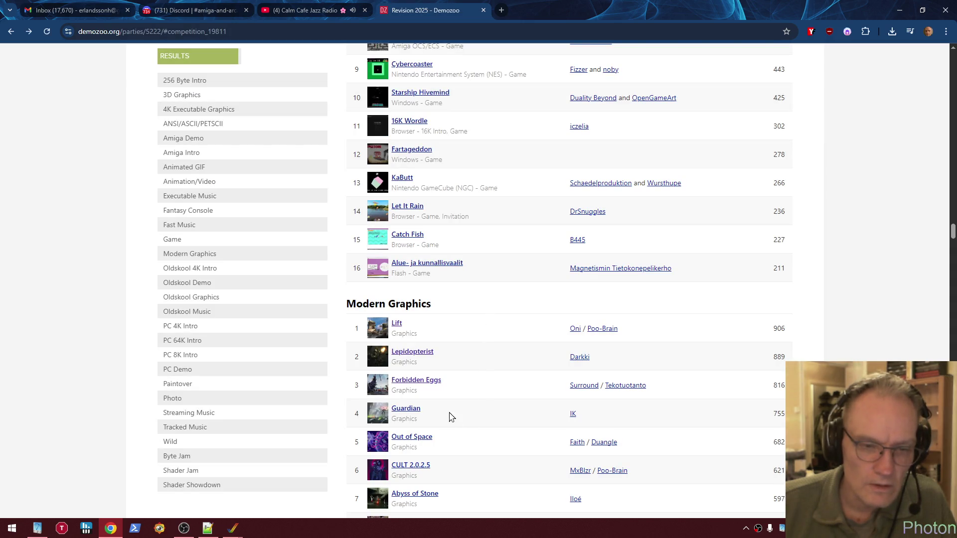
click(409, 410)
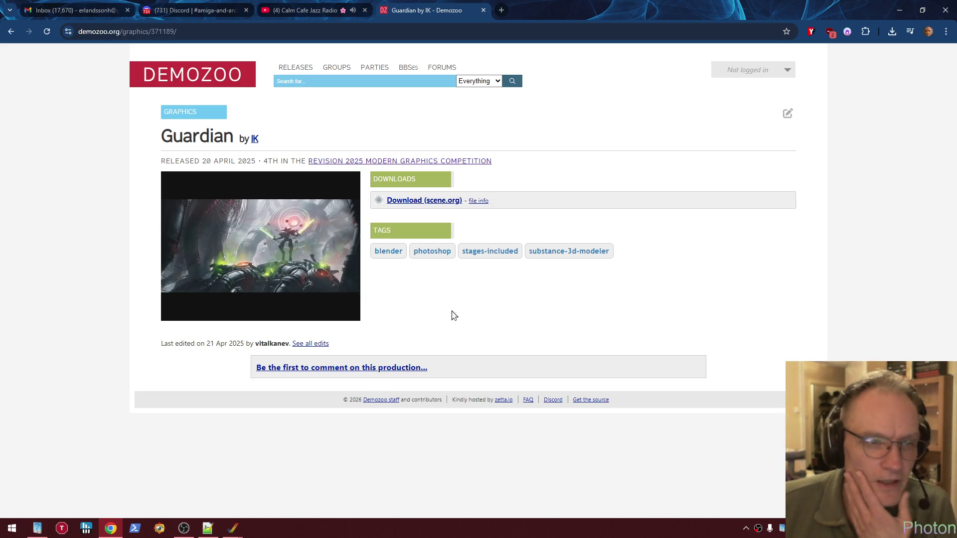
right_click(430, 279)
click(441, 286)
right_click(423, 317)
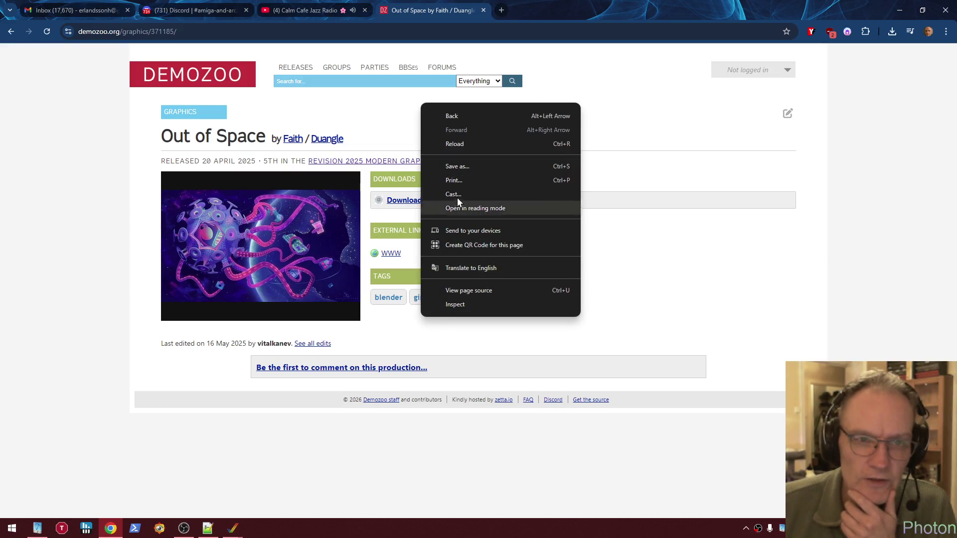
click(459, 116)
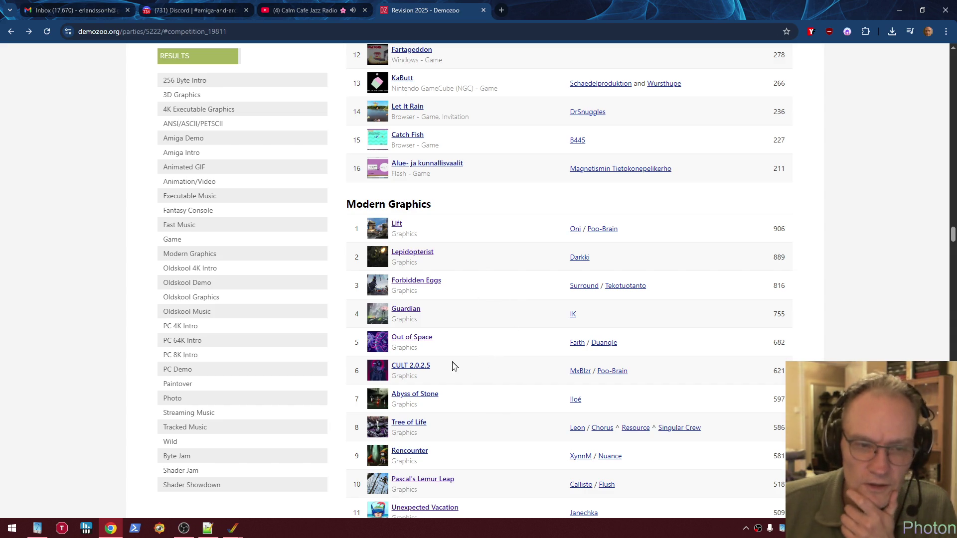
click(424, 367)
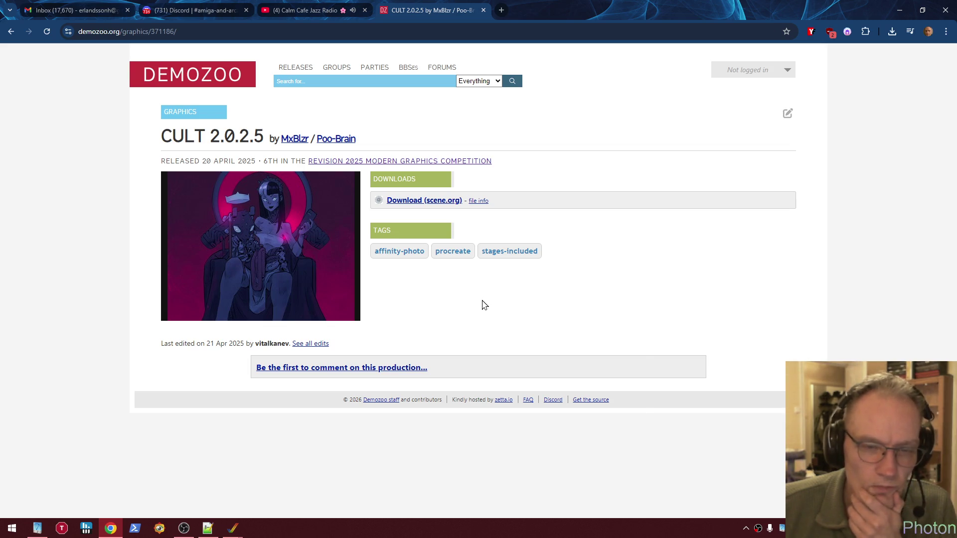
right_click(482, 301)
click(504, 312)
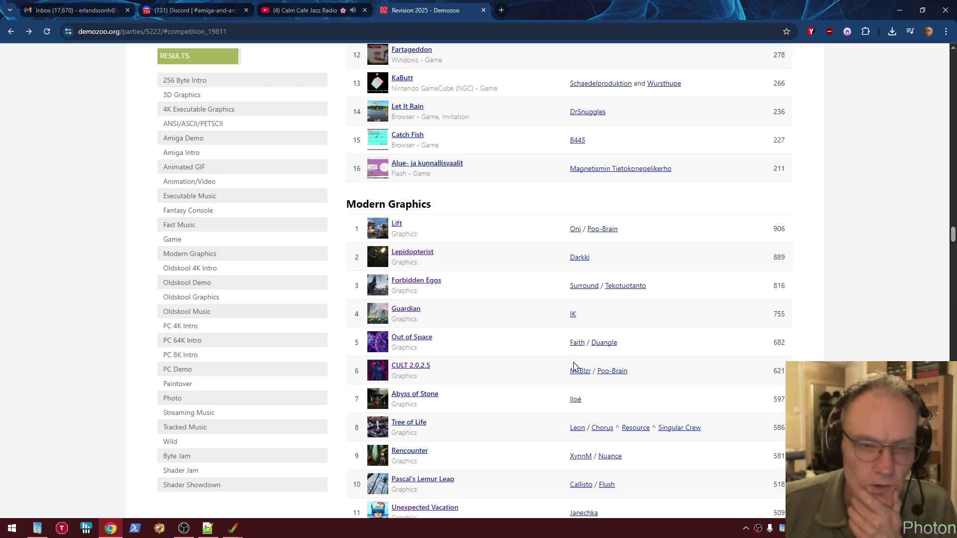
Return to the top of the page and search Demozoo for 'gerp 2026'
scroll(549, 352, down, 2)
scroll(545, 344, up, 12)
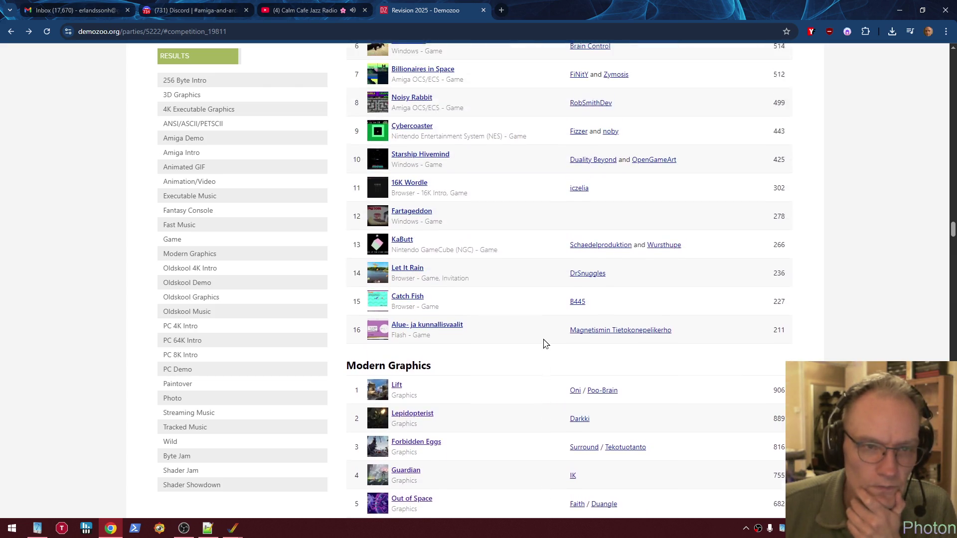
scroll(533, 333, up, 20)
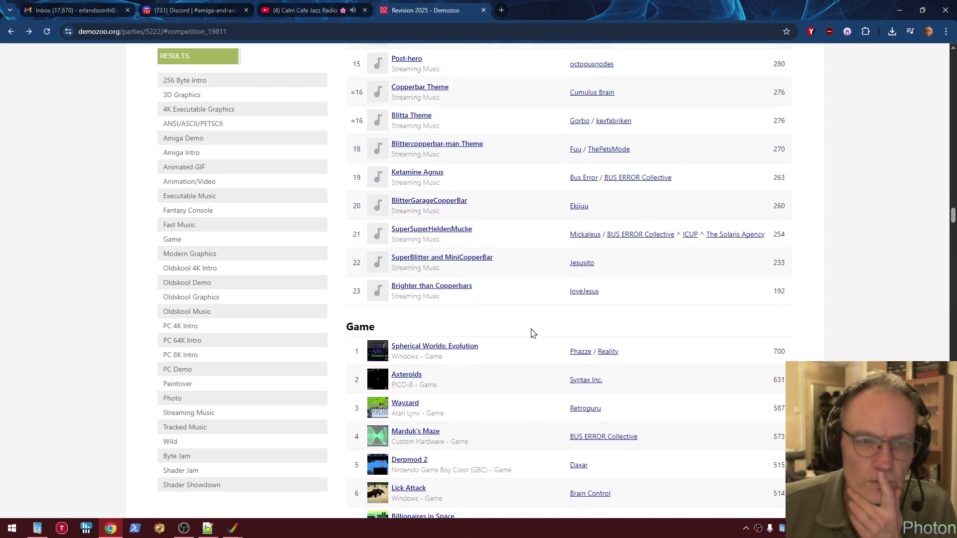
scroll(526, 313, up, 20)
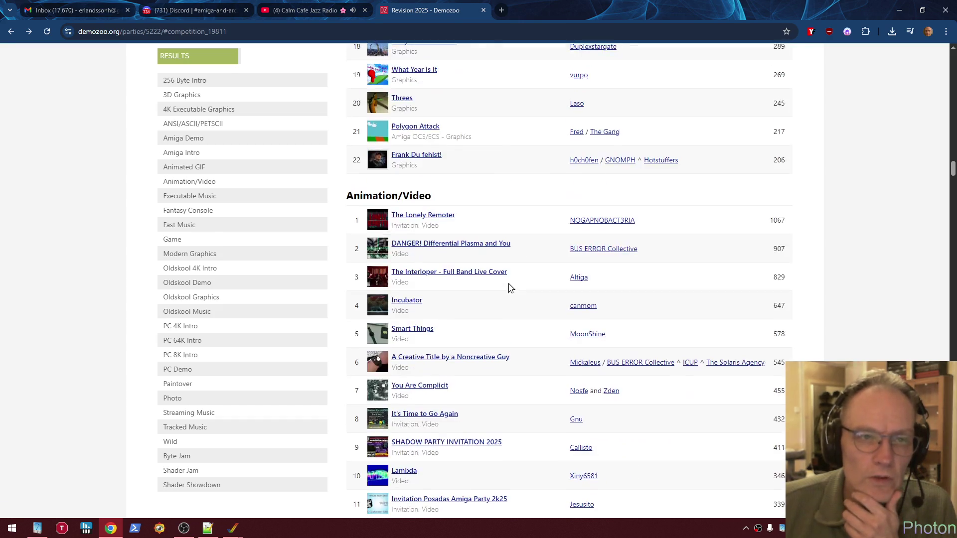
scroll(571, 329, up, 14)
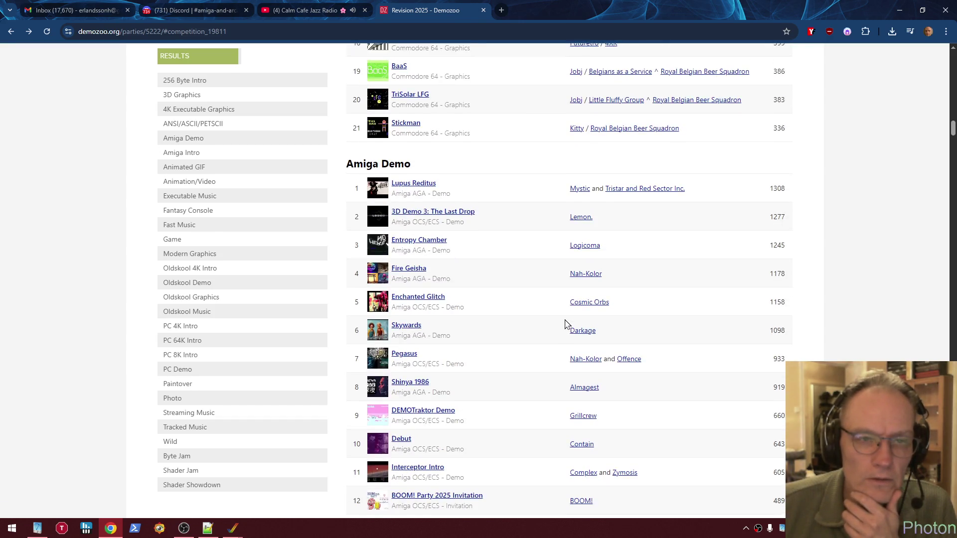
scroll(590, 317, up, 20)
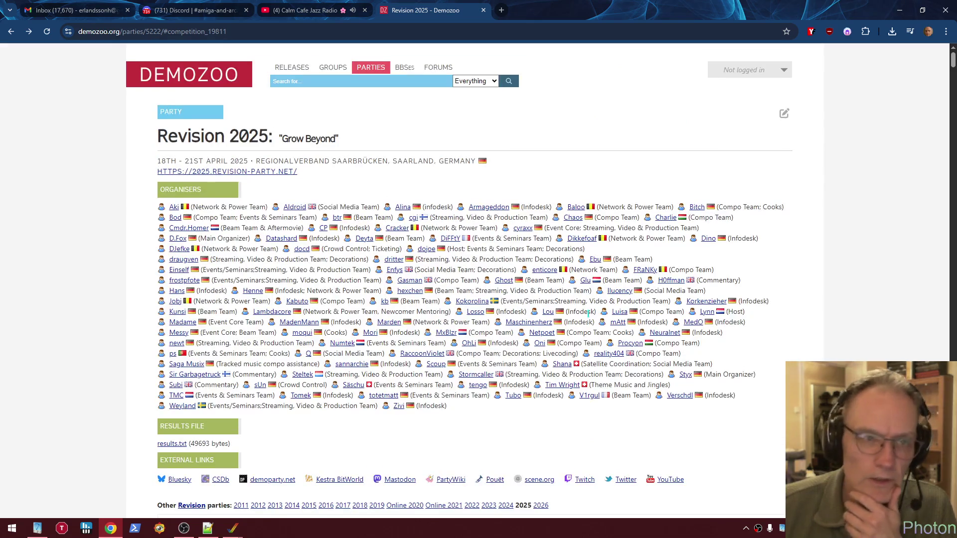
click(356, 83)
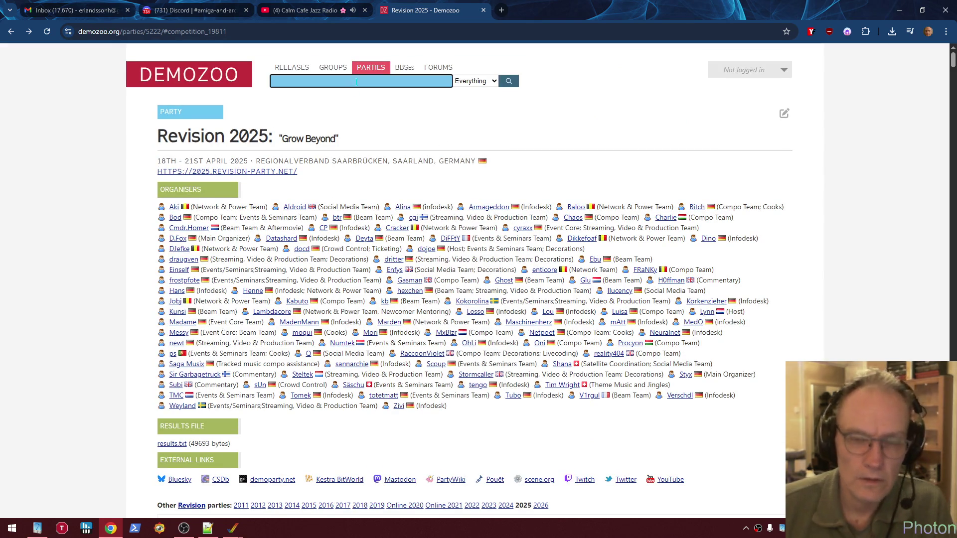
text(gerp 2026)
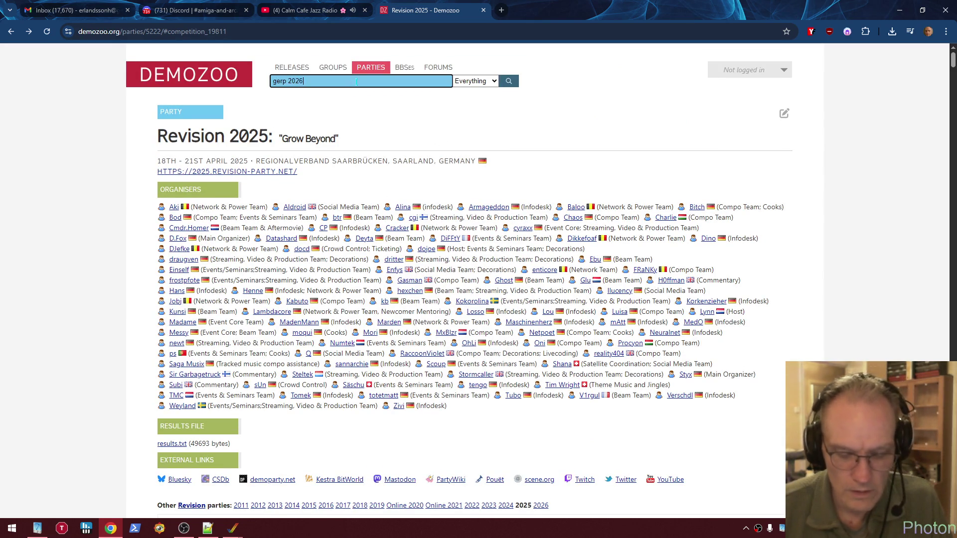
key(Return)
Open the Gerp 2026 party and the Amiga Imaginaria entry from its Amiga Graphics results
click(213, 228)
scroll(344, 242, down, 5)
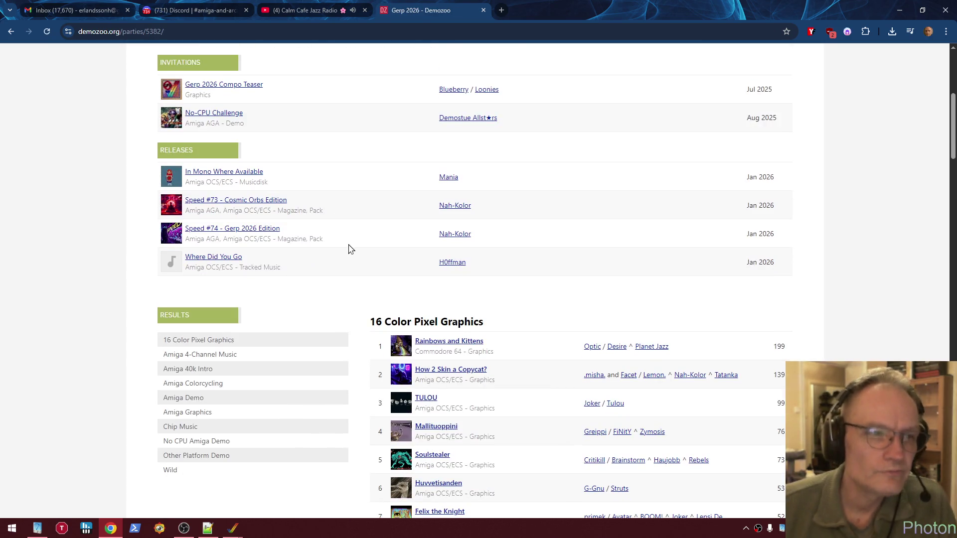
scroll(358, 257, down, 4)
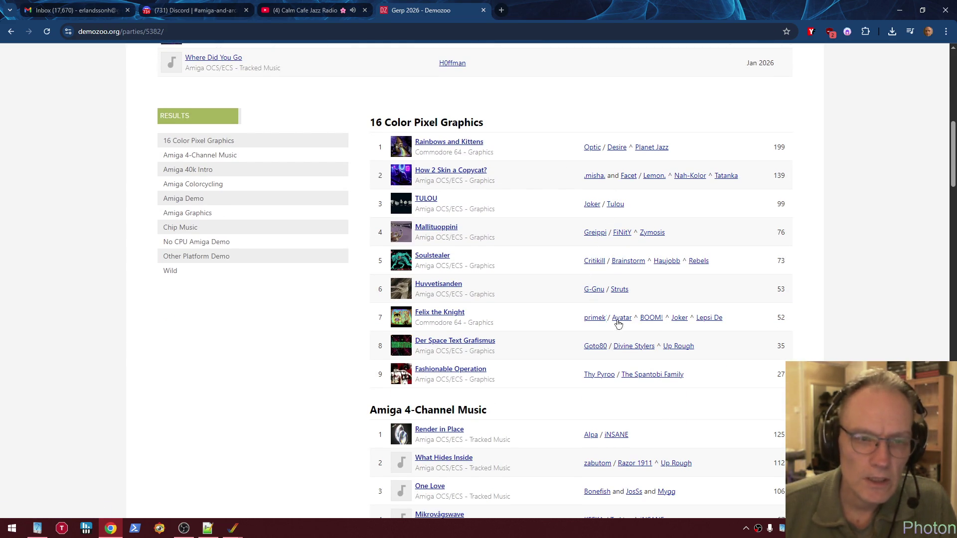
scroll(521, 274, down, 1)
scroll(521, 274, down, 17)
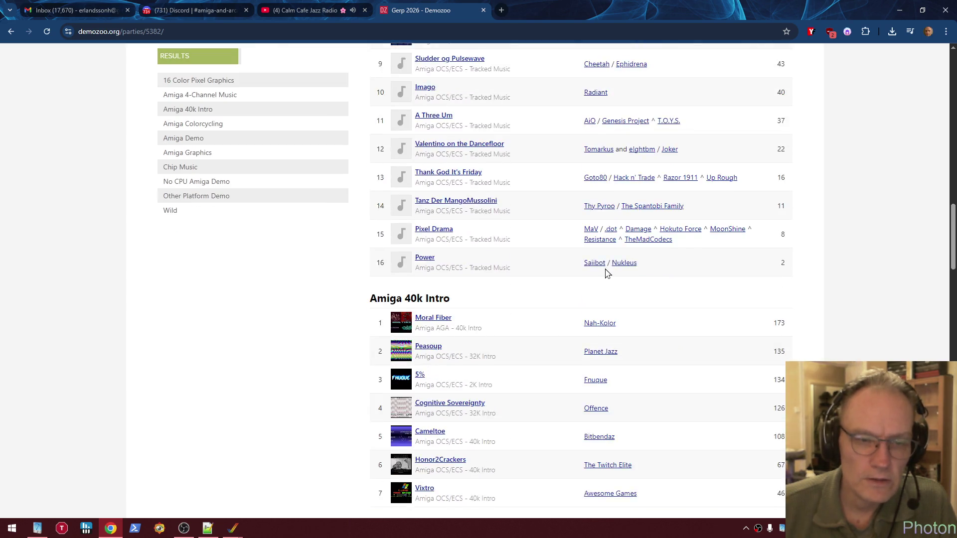
scroll(593, 280, up, 4)
scroll(594, 280, down, 13)
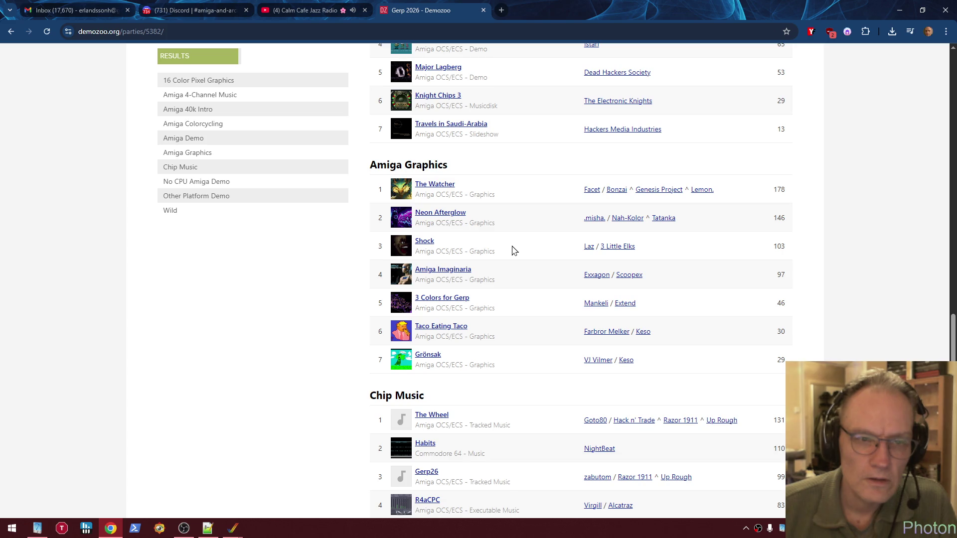
click(455, 271)
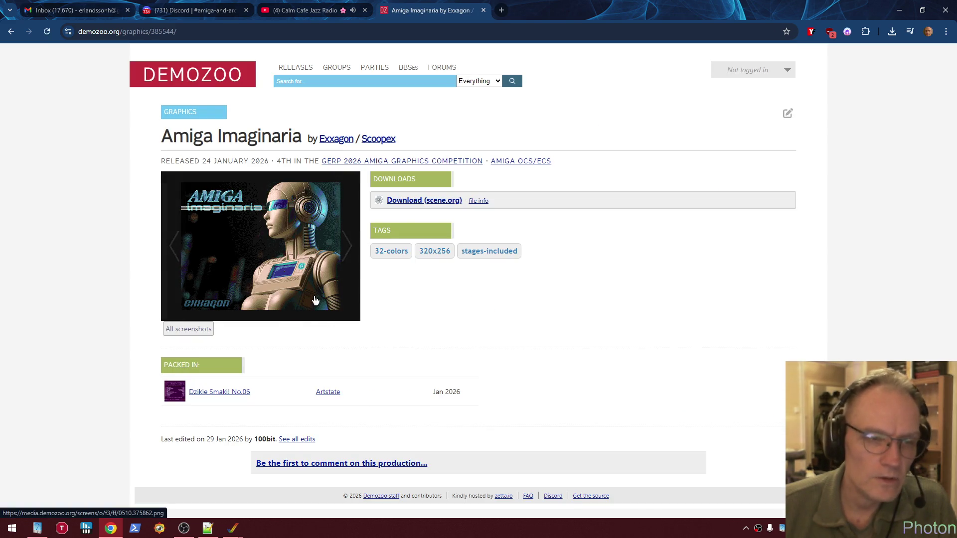
click(308, 280)
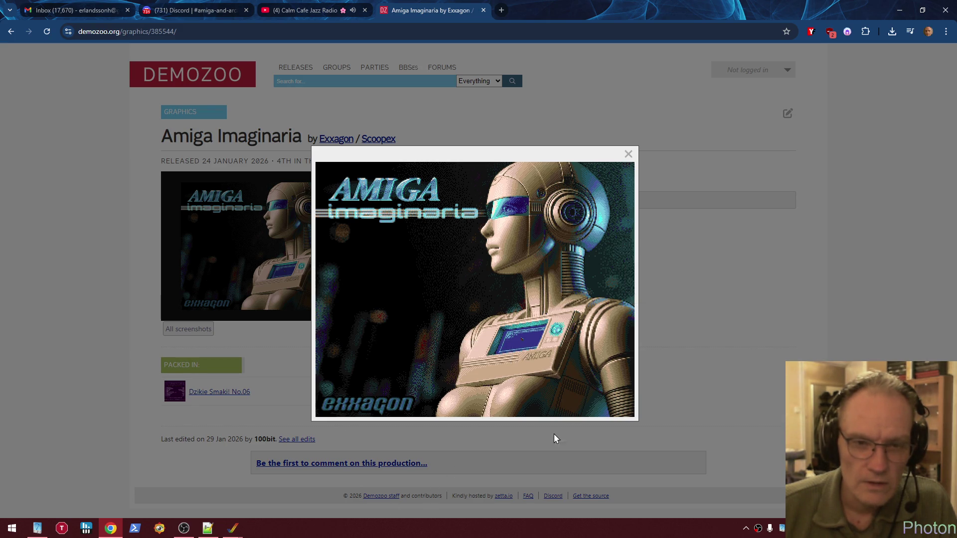
mouse_move(522, 405)
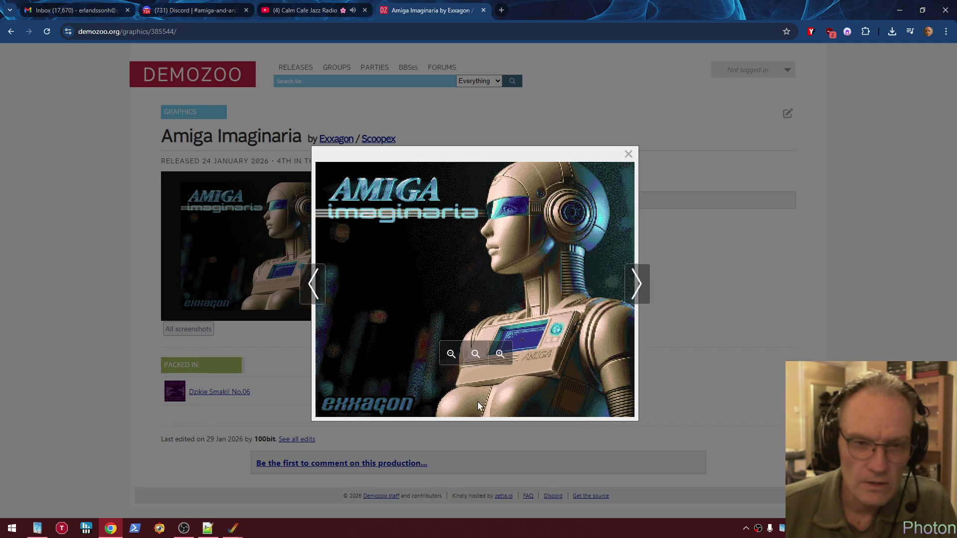
click(628, 154)
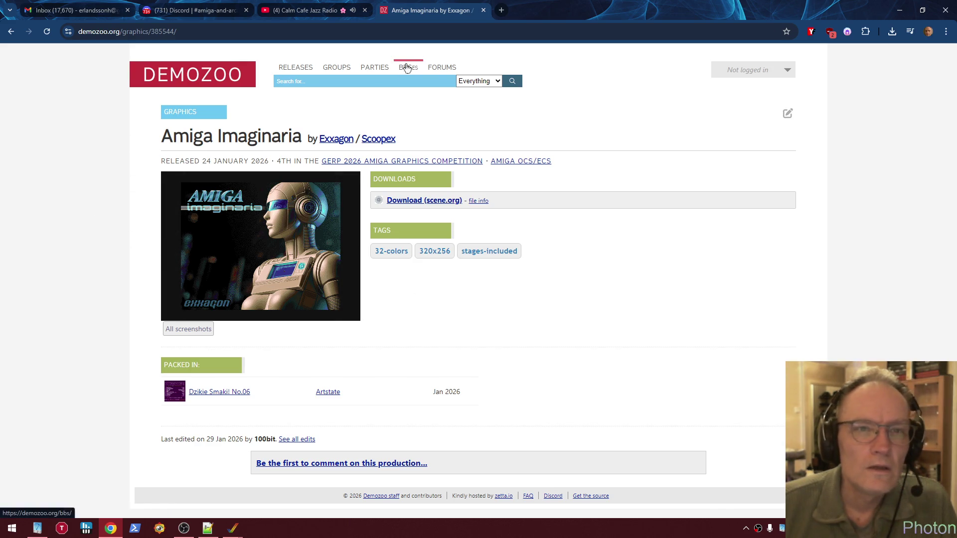
Close the Demozoo tab, hide Chrome, and restore the running WinUAE emulator window
click(483, 10)
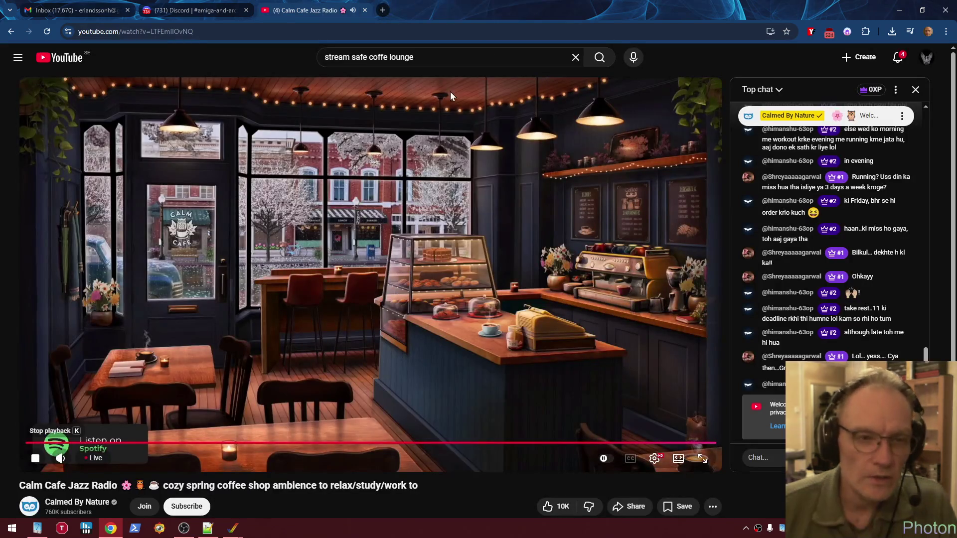
key(super+d)
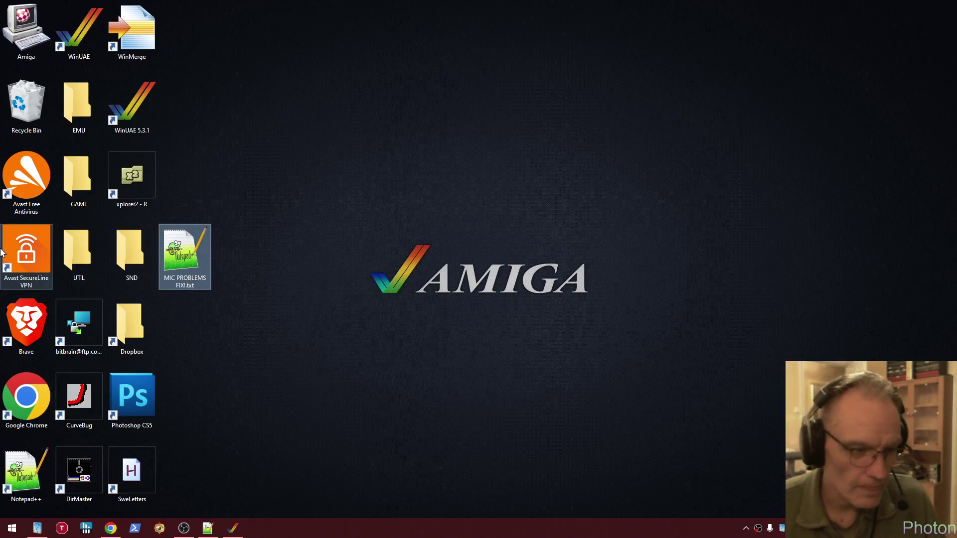
click(232, 529)
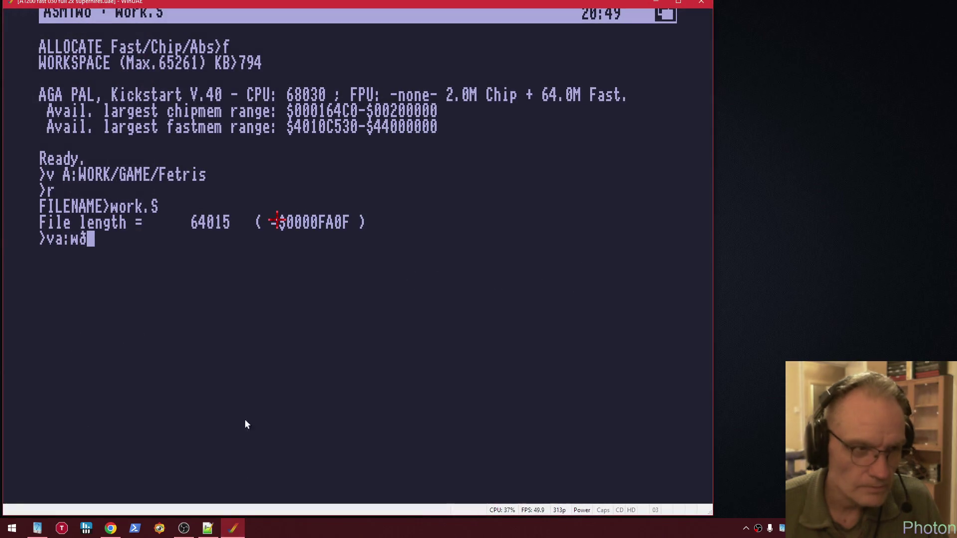
click(245, 420)
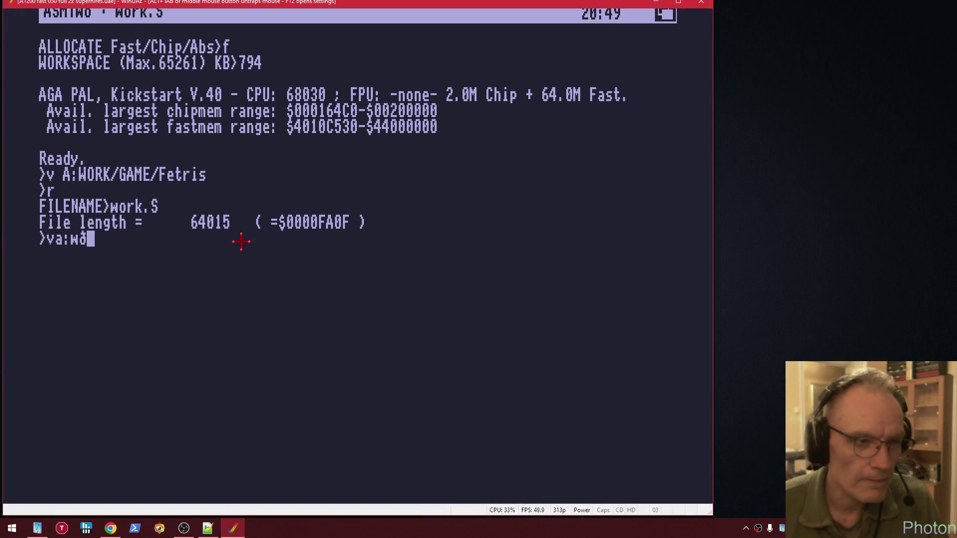
key(F12)
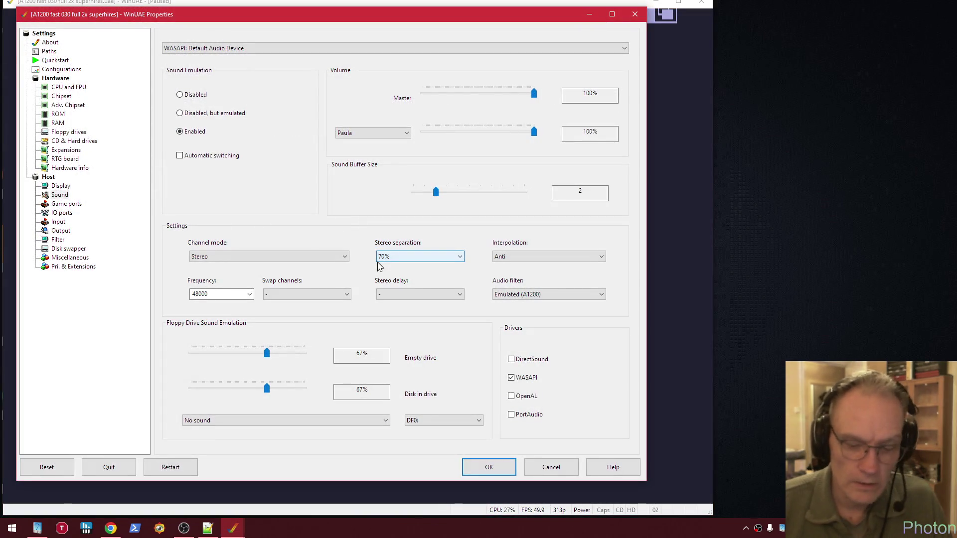
key(Return)
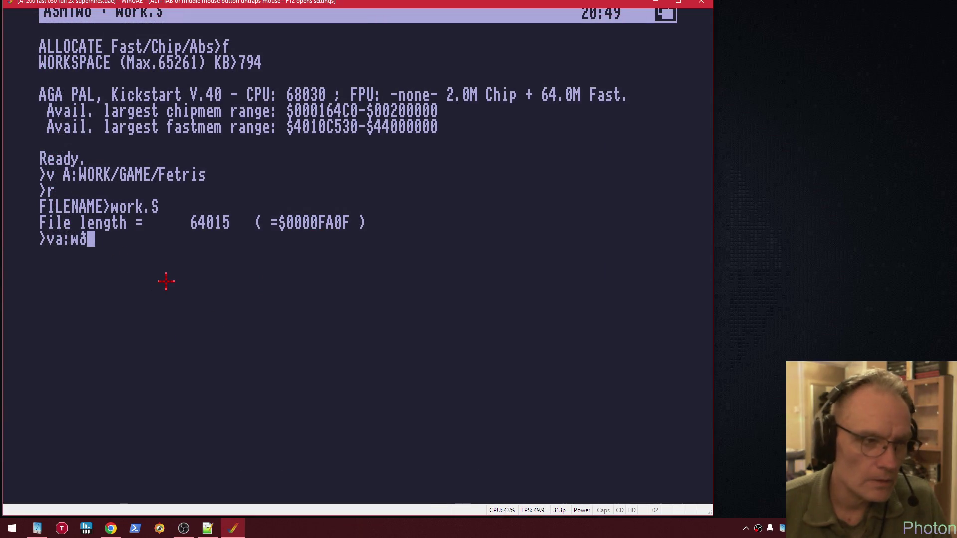
Erase the half-typed ASM-One command and bring ConvILBM.S in Notepad++ into focus
key(BackSpace)
key(BackSpace)
key(BackSpace)
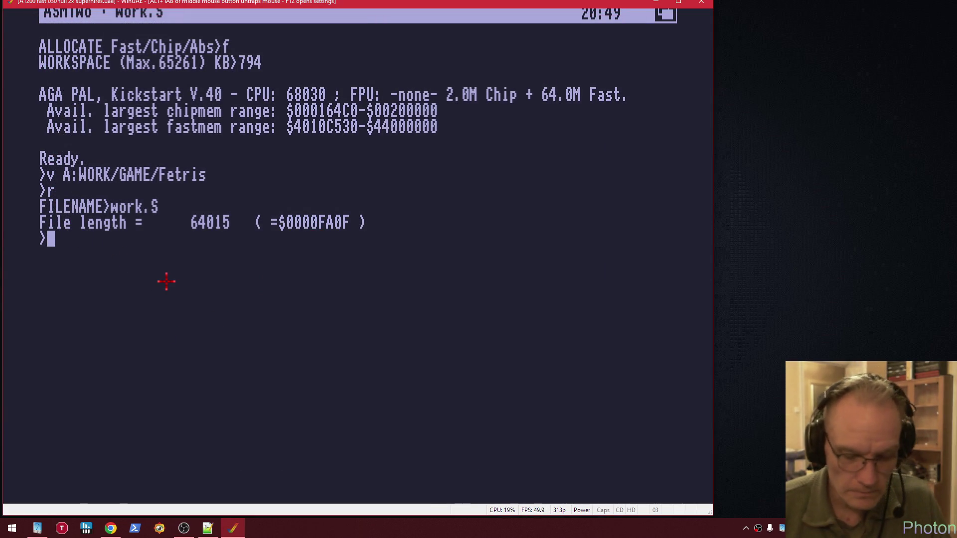
key(alt+Tab)
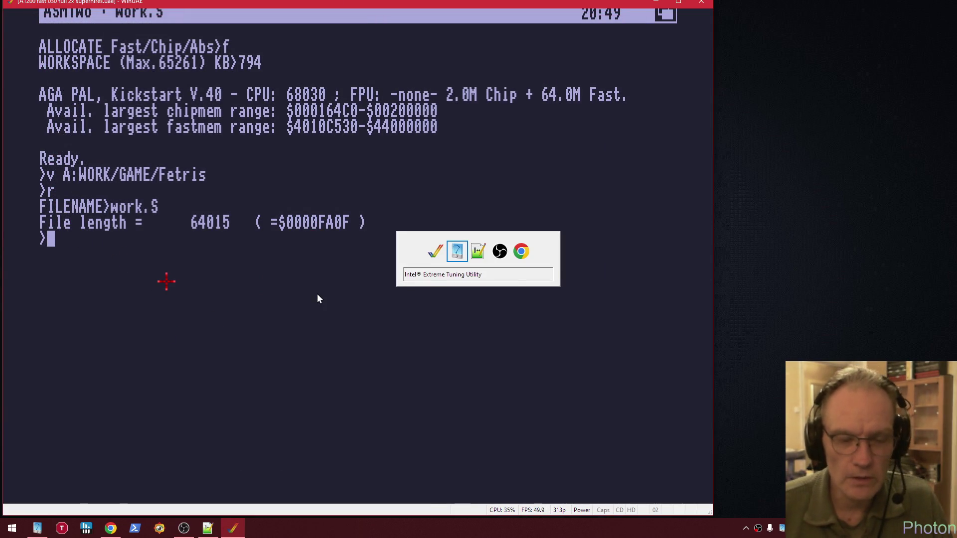
click(759, 108)
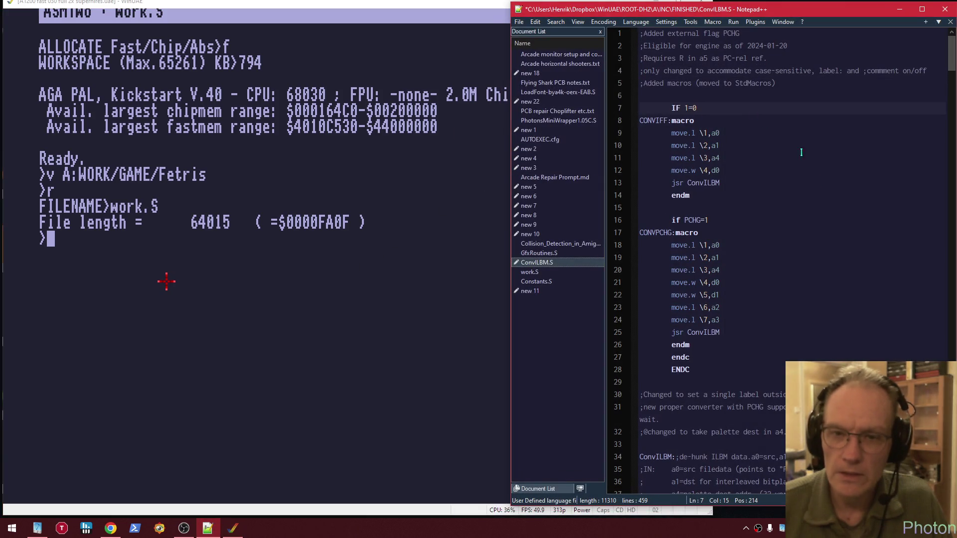
Search ConvILBM.S for 'mask', landing on line 69's not.w .mask&compr(A5)
scroll(784, 205, down, 6)
key(ctrl+f)
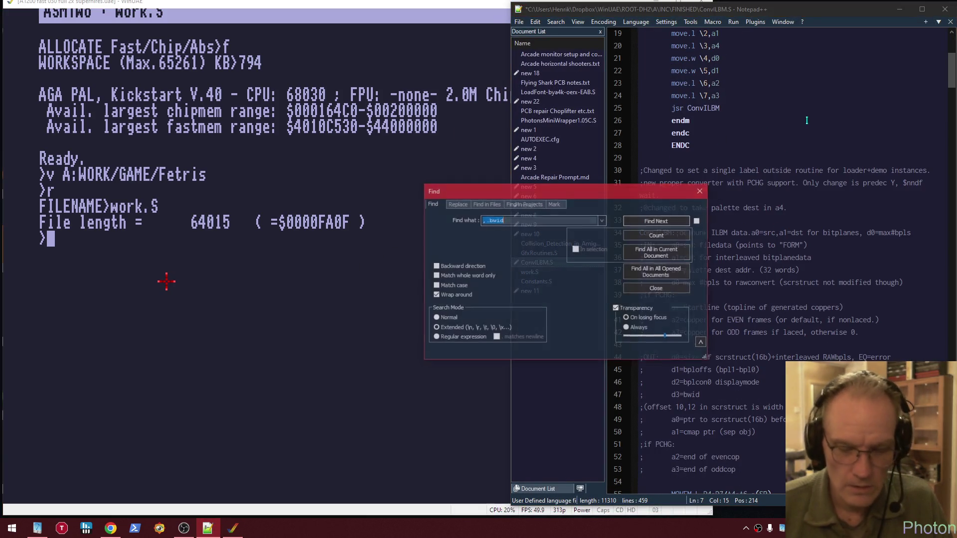
text(maskmode)
key(Return)
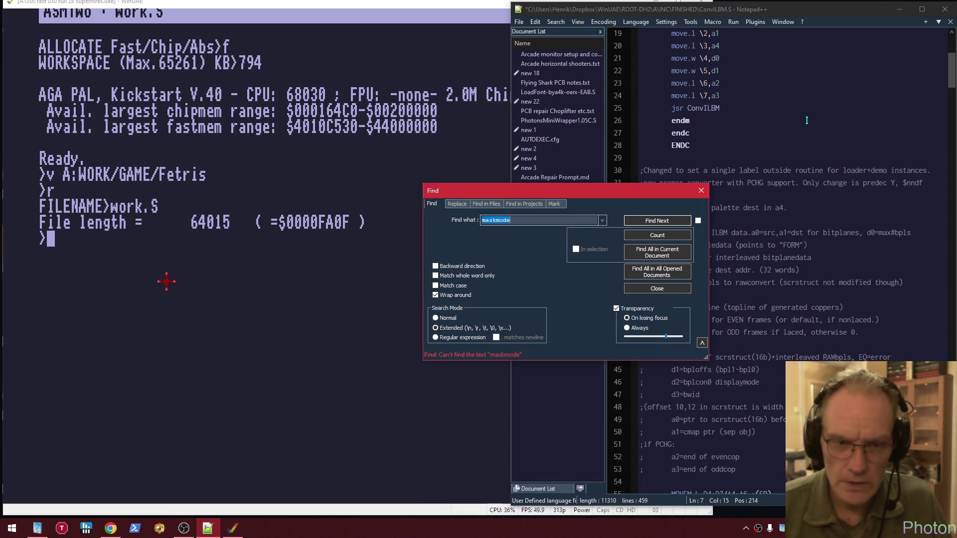
text(m)
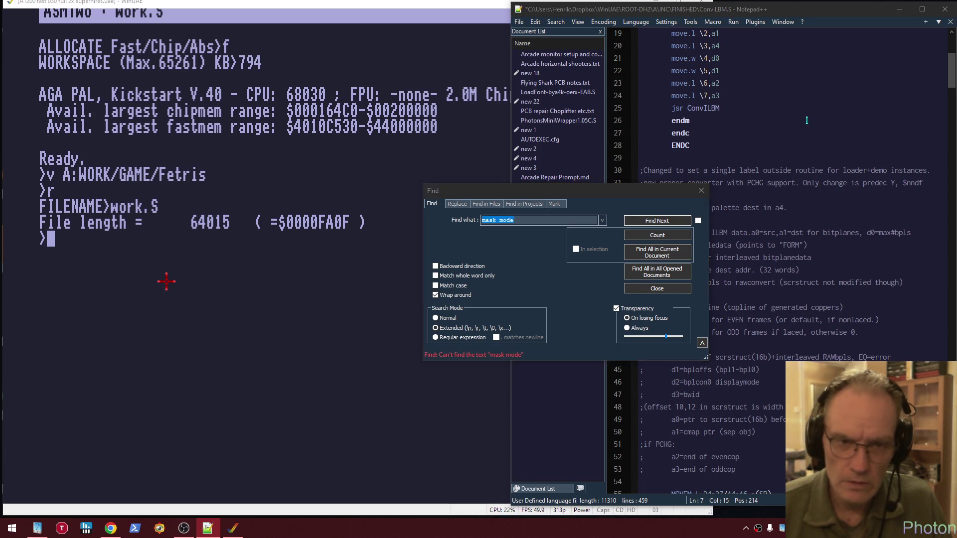
key(BackSpace)
key(BackSpace)
key(BackSpace)
key(Return)
key(Escape)
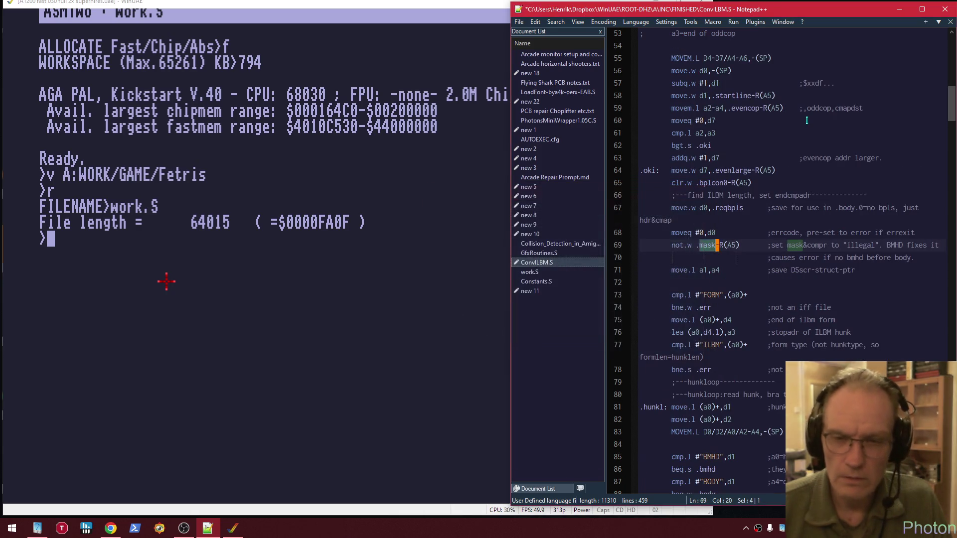
Change cmp.b #2,d1 on line 156 to cmp.b #1,d1
scroll(751, 317, down, 7)
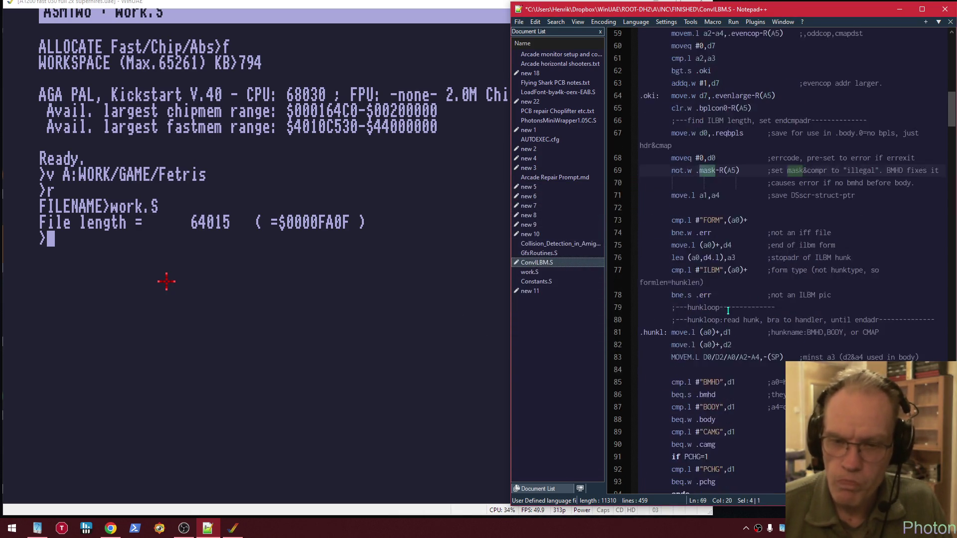
scroll(726, 310, down, 5)
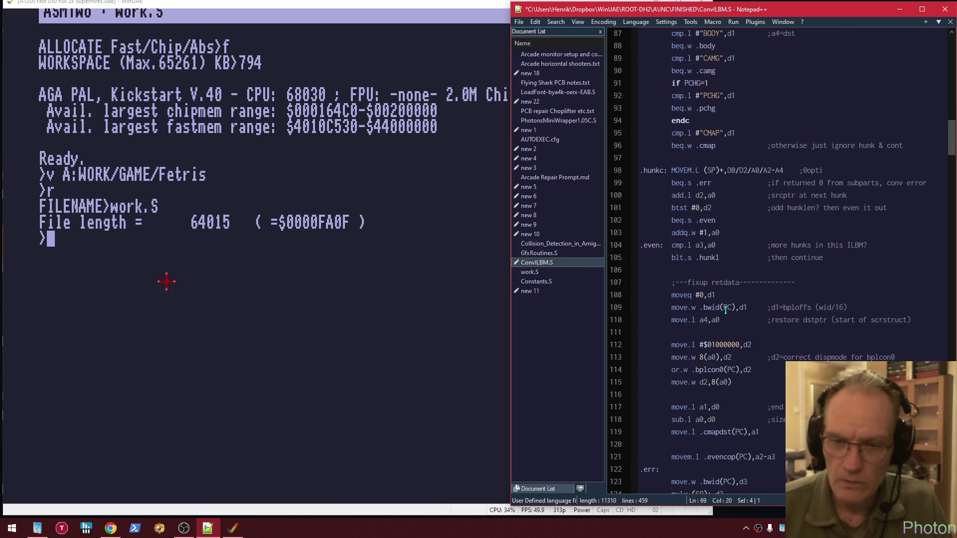
scroll(776, 323, down, 5)
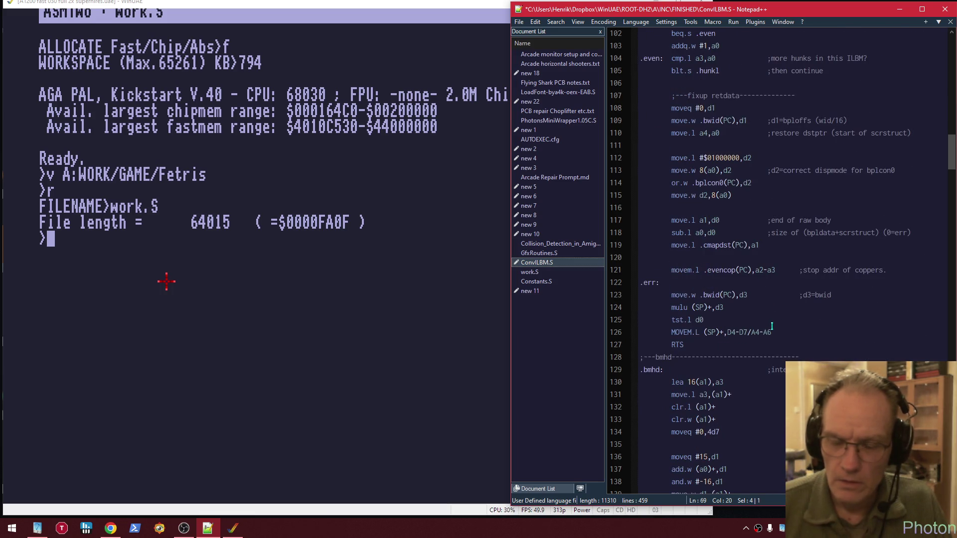
scroll(772, 327, down, 6)
scroll(772, 327, down, 6)
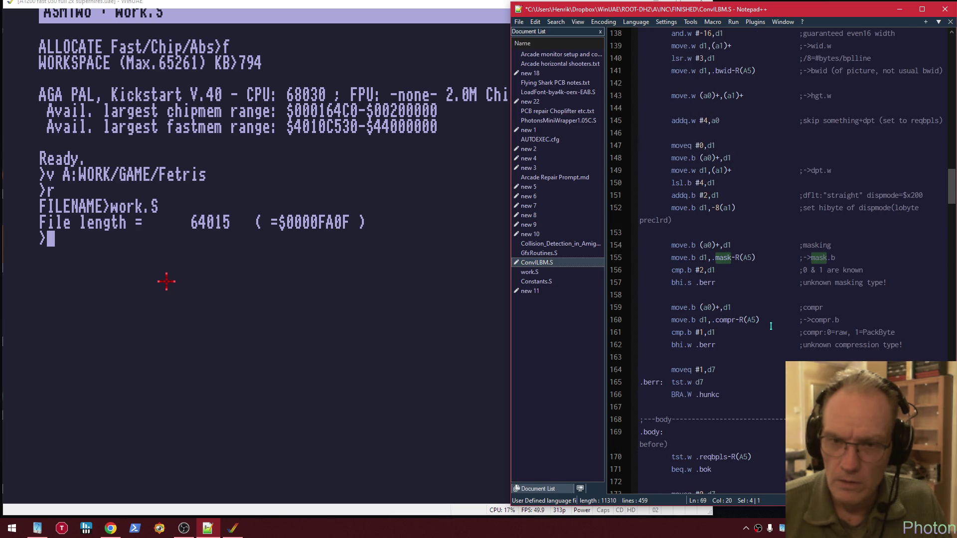
click(701, 270)
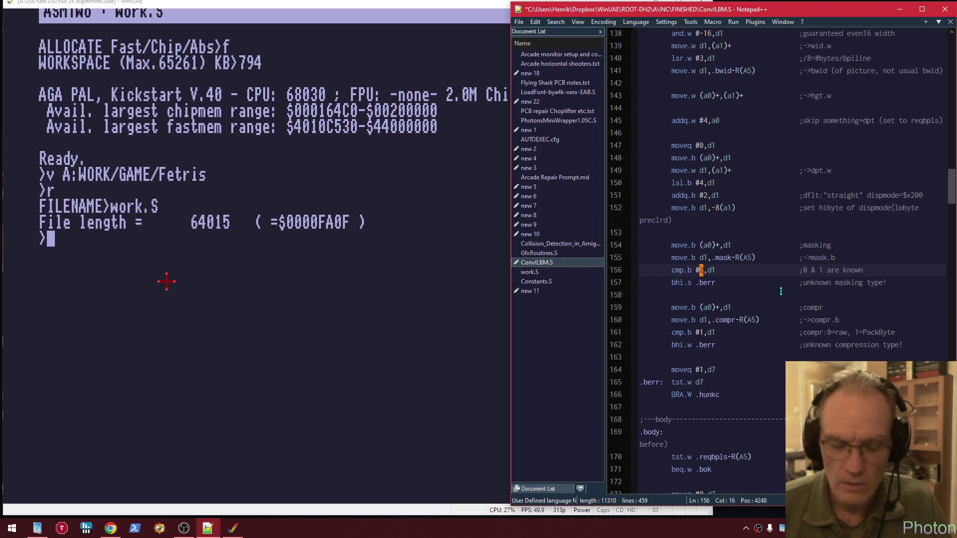
text(1)
key(Down)
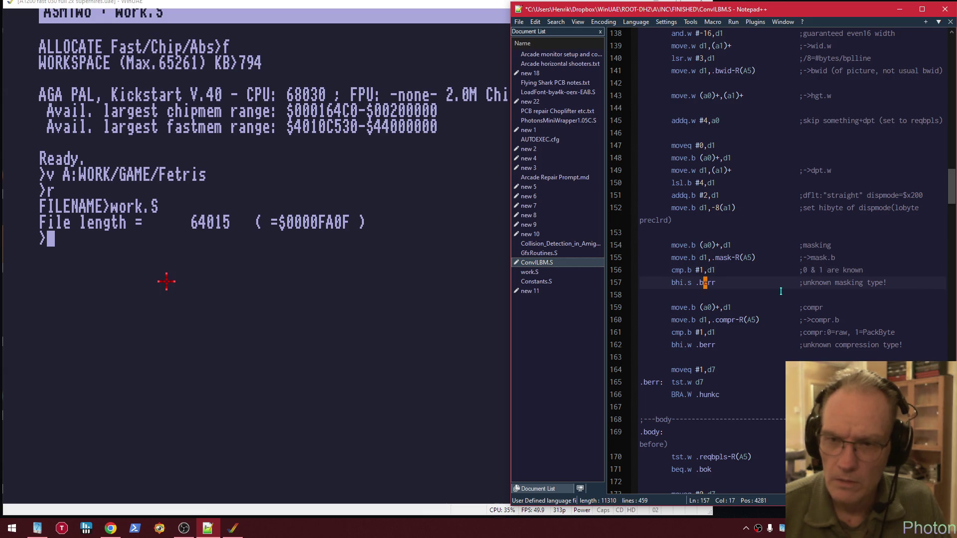
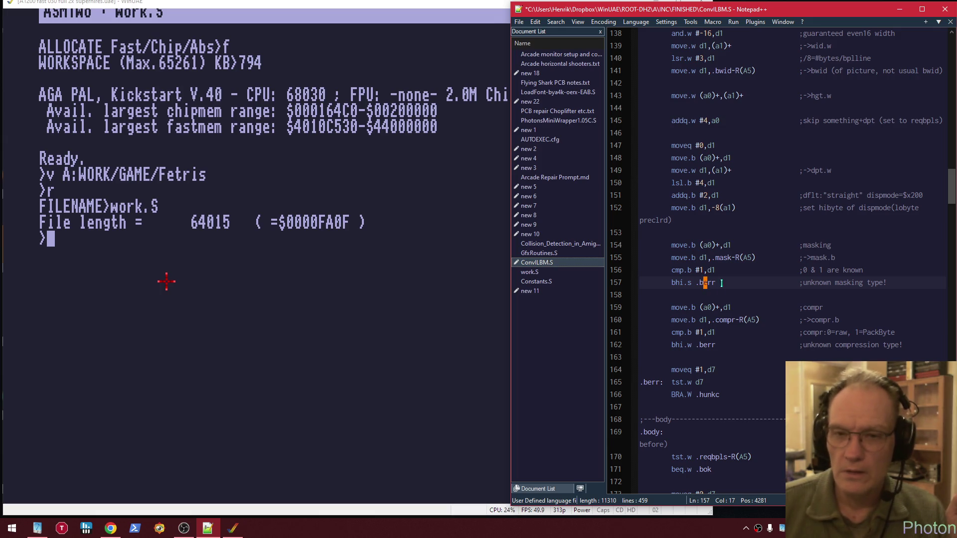
Move to line 159 and jump to the first mask reference on line 177
key(Down)
key(Down)
key(Home)
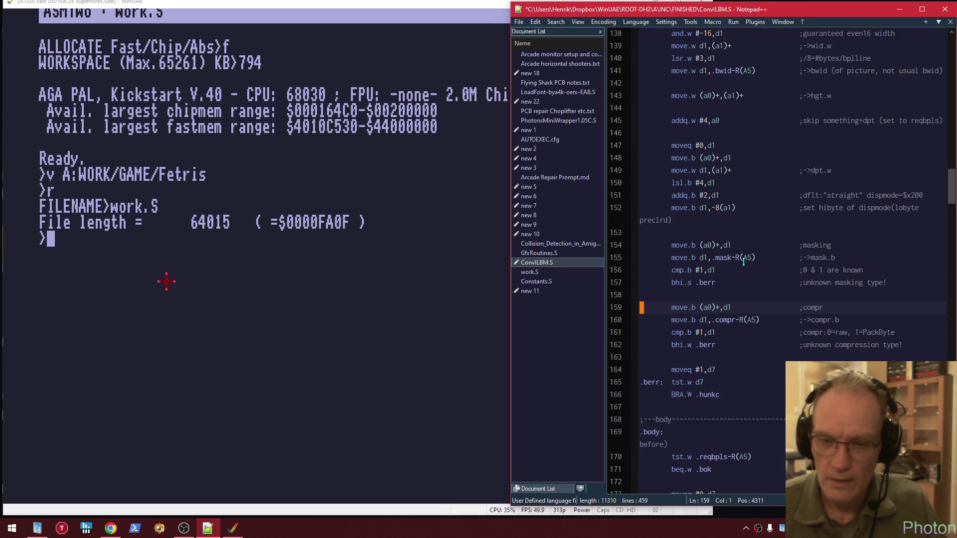
scroll(743, 288, down, 6)
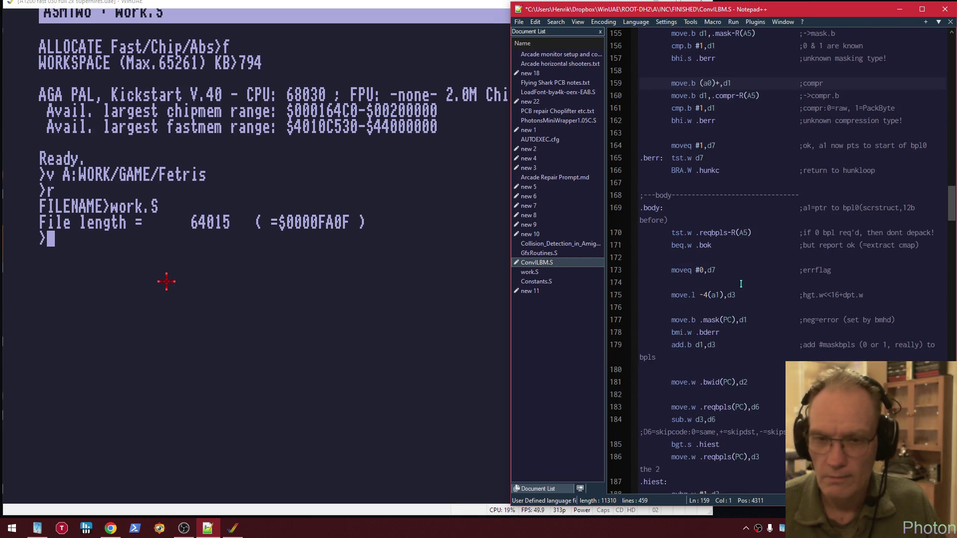
scroll(741, 284, down, 5)
scroll(743, 279, down, 6)
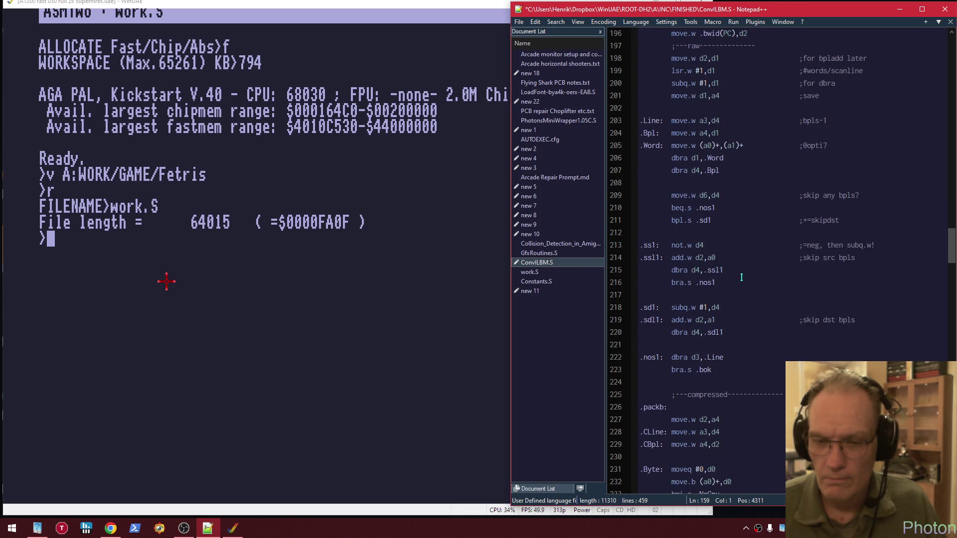
scroll(741, 277, up, 11)
scroll(739, 275, up, 5)
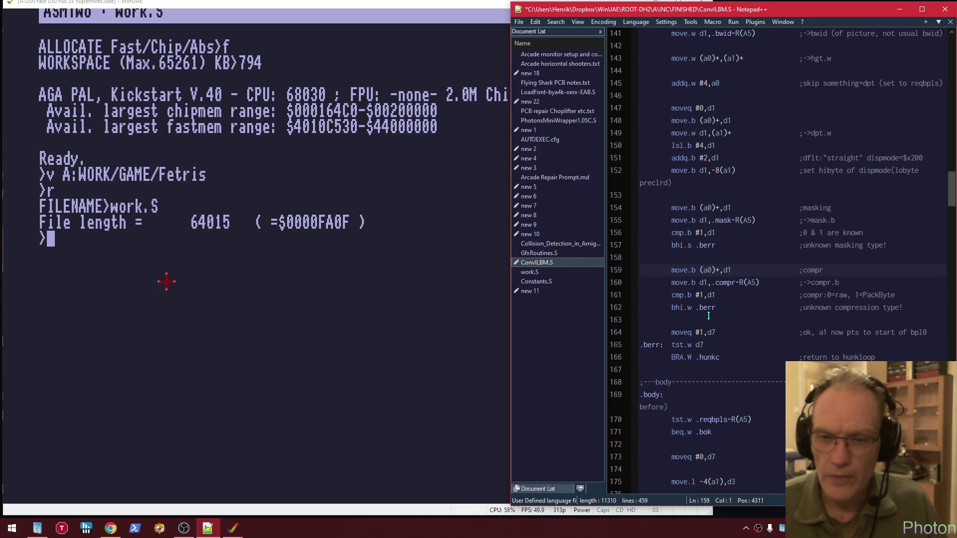
key(F3)
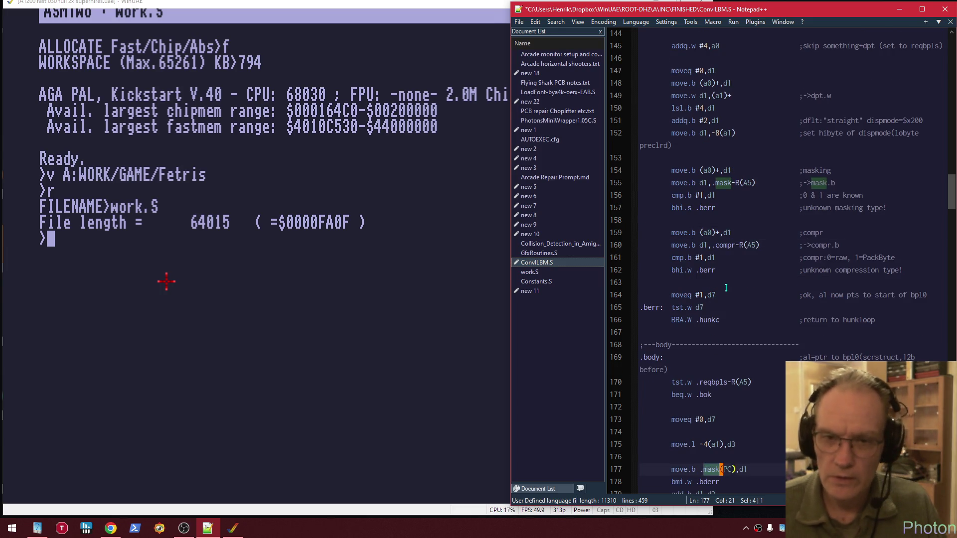
scroll(723, 324, down, 4)
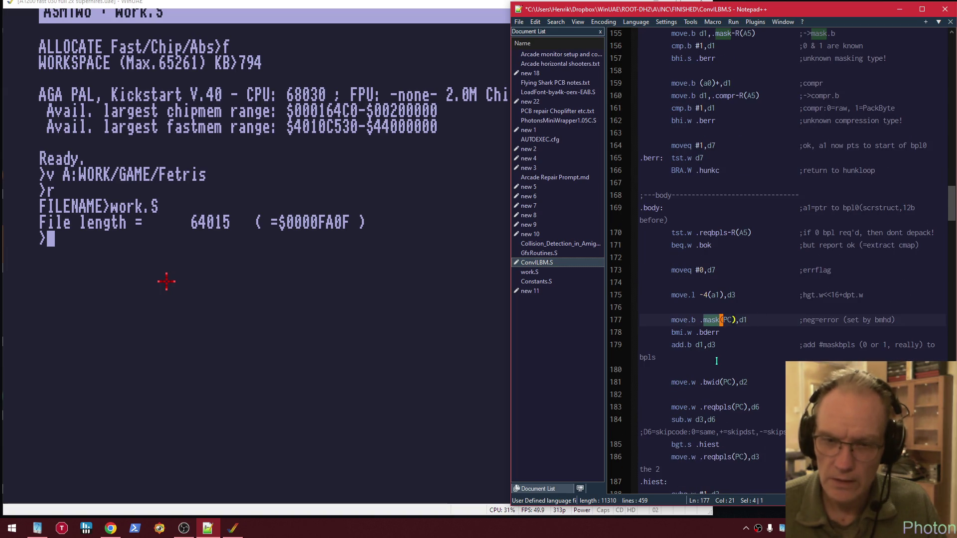
scroll(717, 362, down, 2)
scroll(733, 354, down, 1)
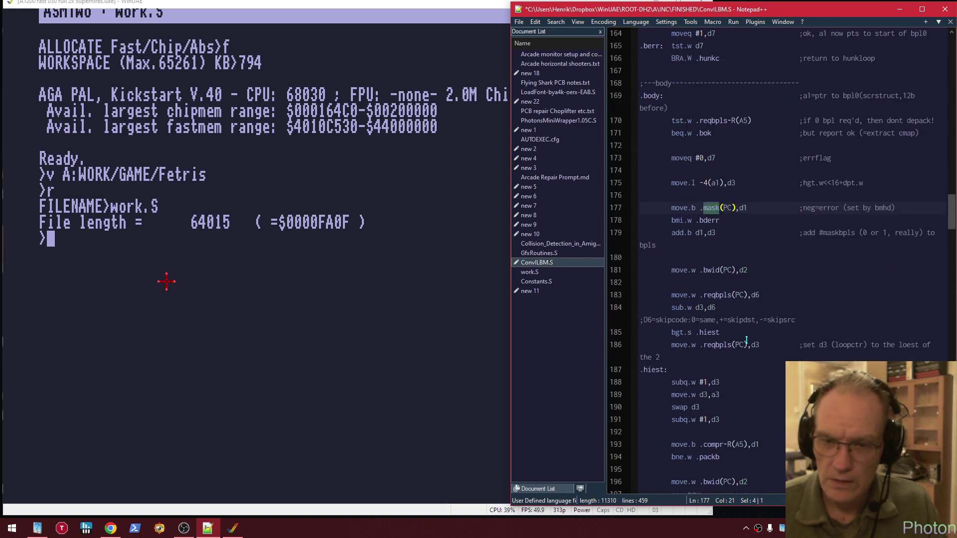
scroll(746, 340, down, 3)
Step through the remaining mask matches to the .mask definition on line 449, then save ConvILBM.S
key(F3)
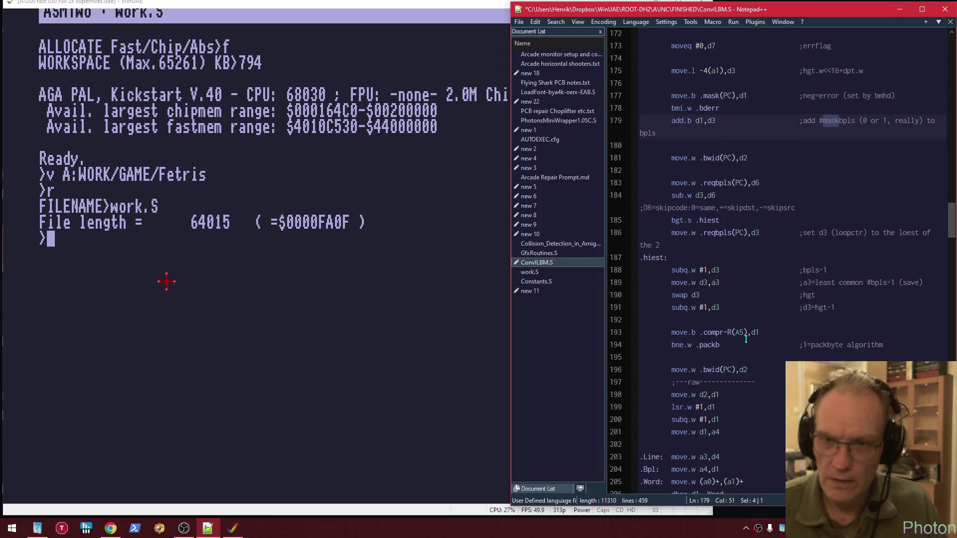
key(F3)
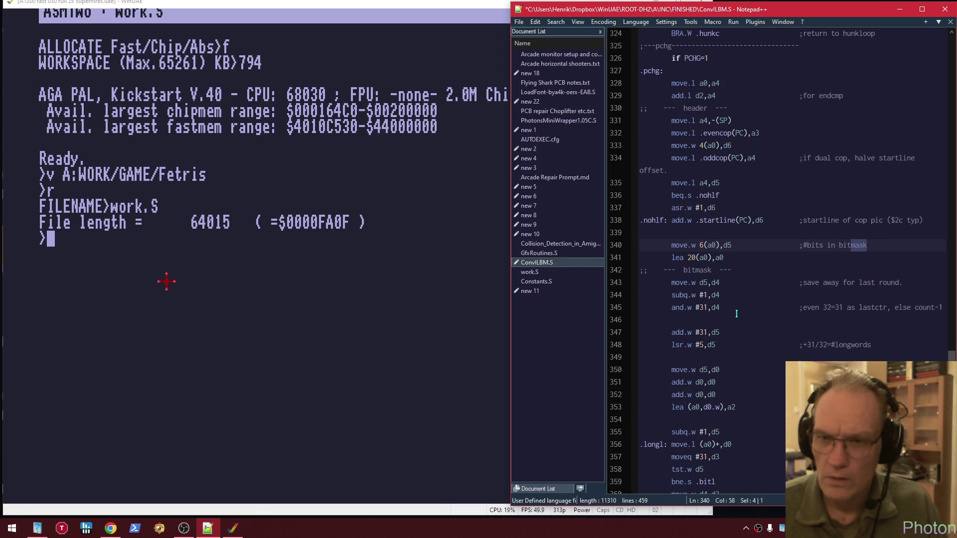
scroll(736, 314, down, 2)
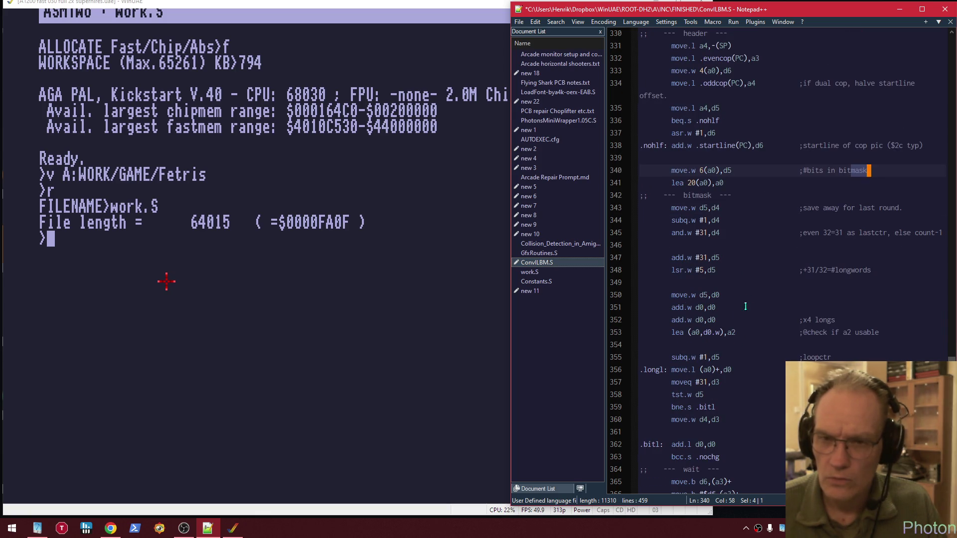
scroll(740, 314, down, 2)
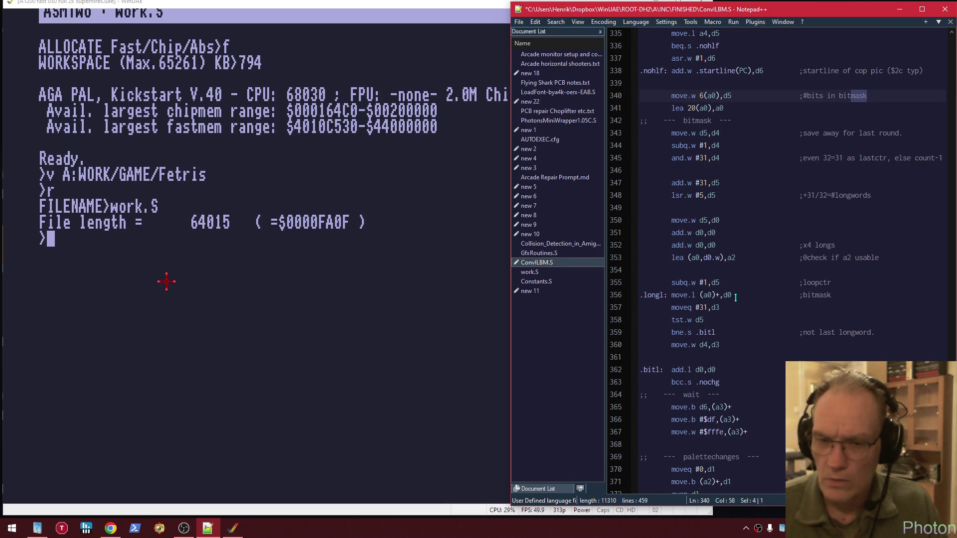
key(F3)
key(F3)
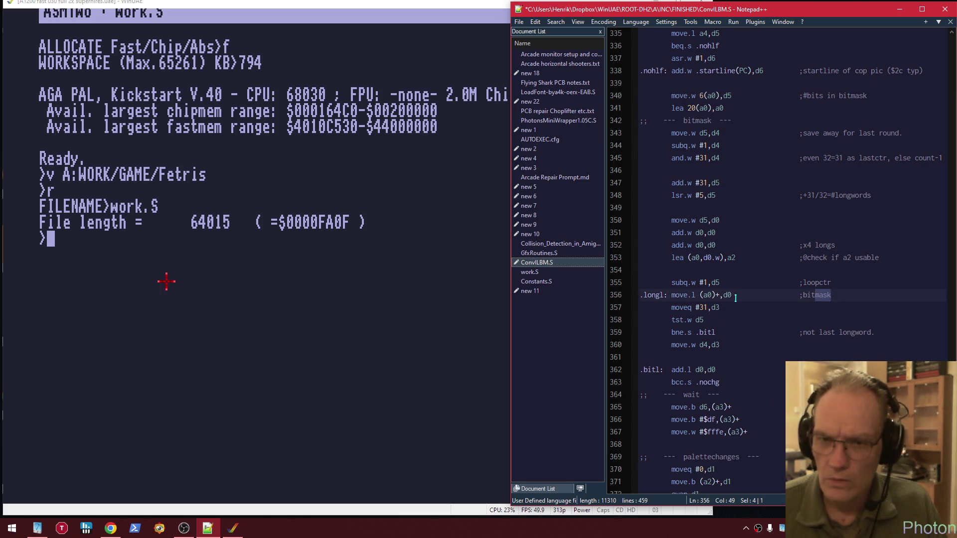
scroll(735, 298, down, 1)
key(F3)
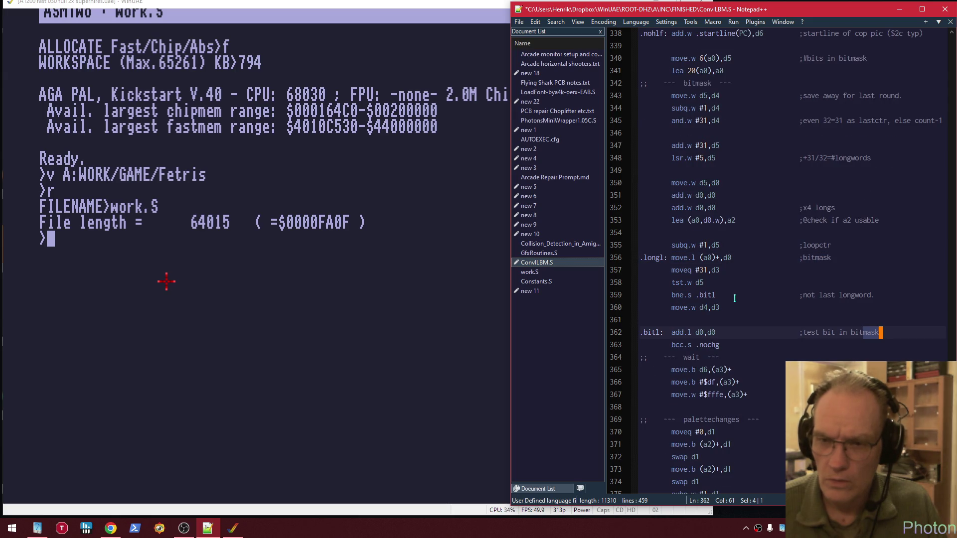
scroll(734, 298, down, 1)
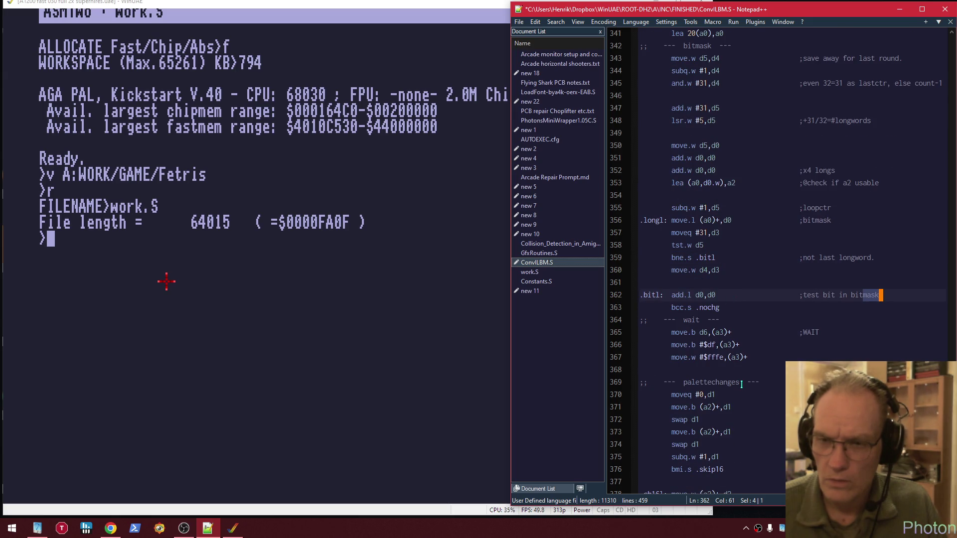
key(F3)
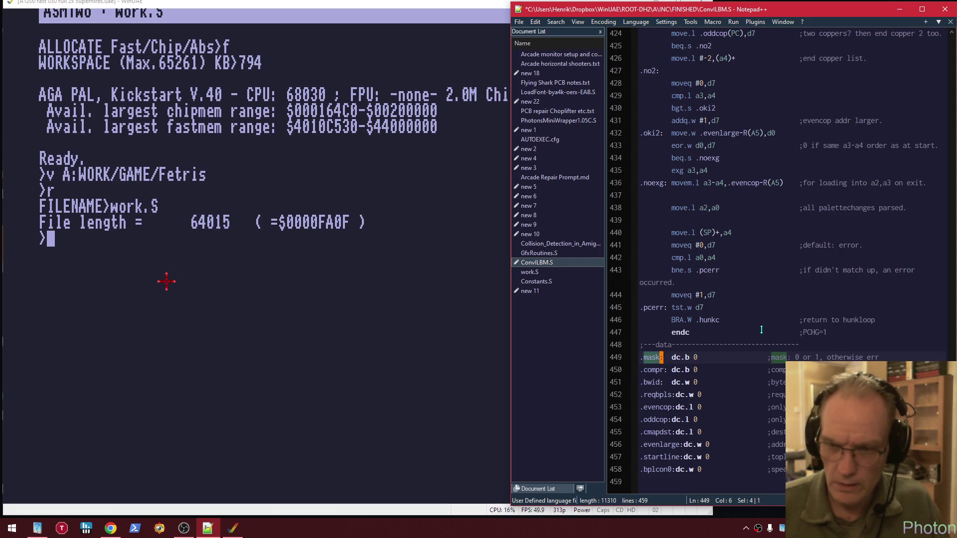
key(ctrl+s)
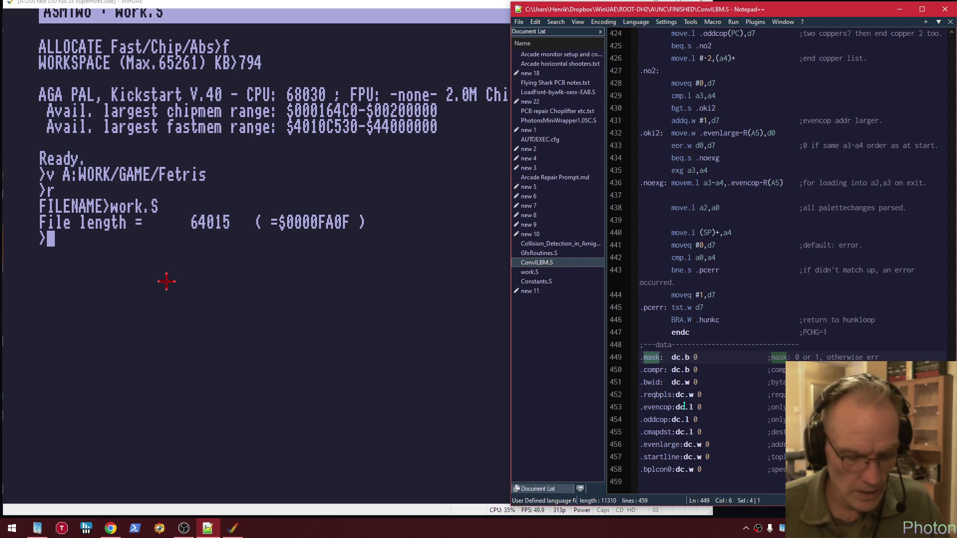
Launch WinMerge from a 'winmerge' Start search, then cycle windows toward Notepad++
key(alt+Tab)
key(super)
text(winmerge)
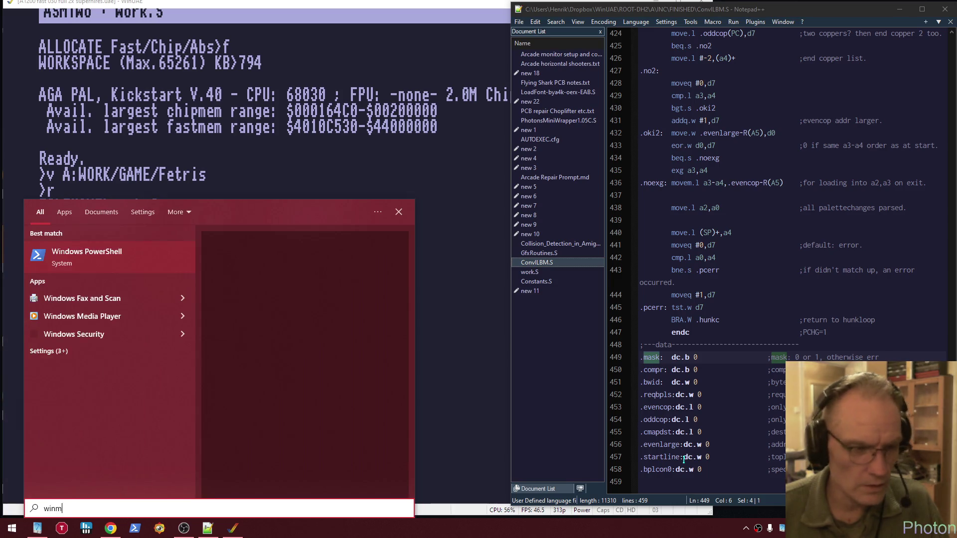
key(Return)
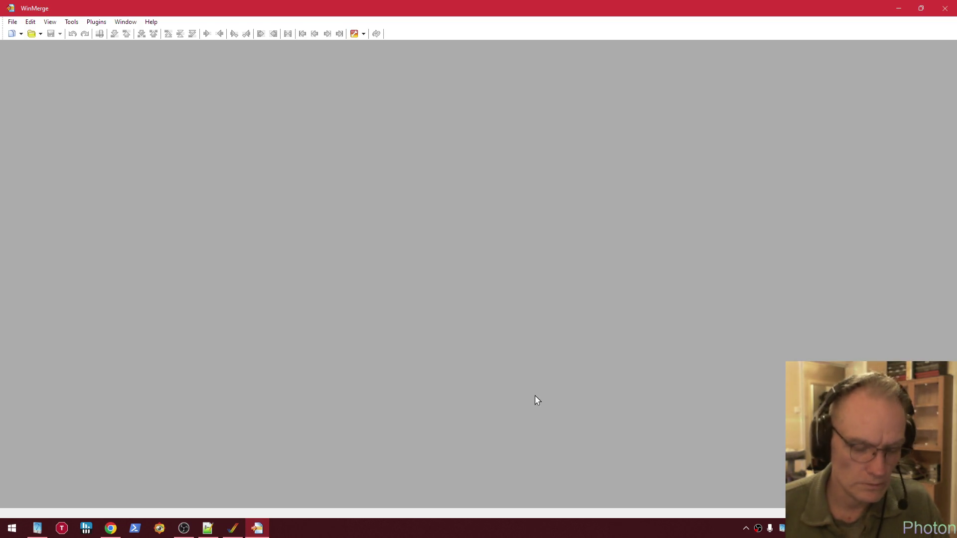
key(alt+Tab)
key(shift+Tab)
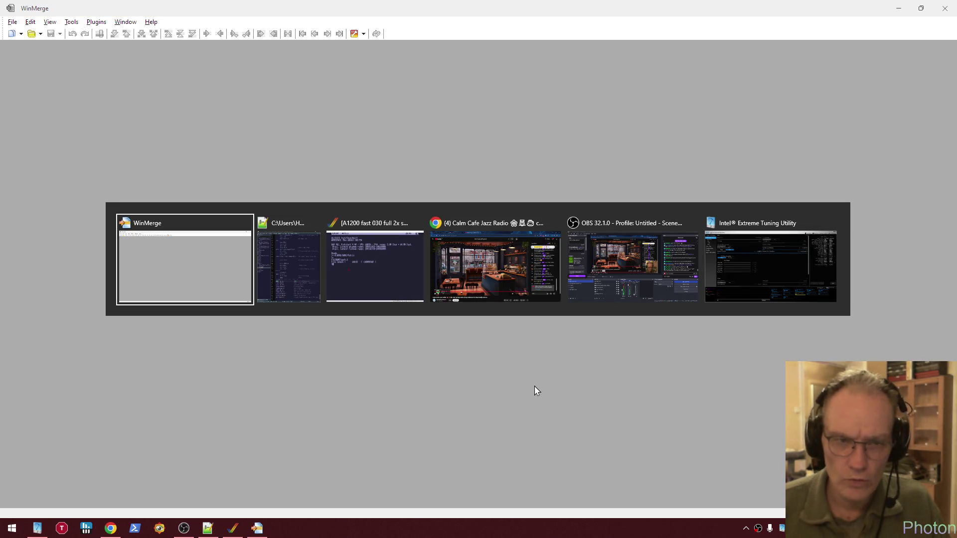
key(Tab)
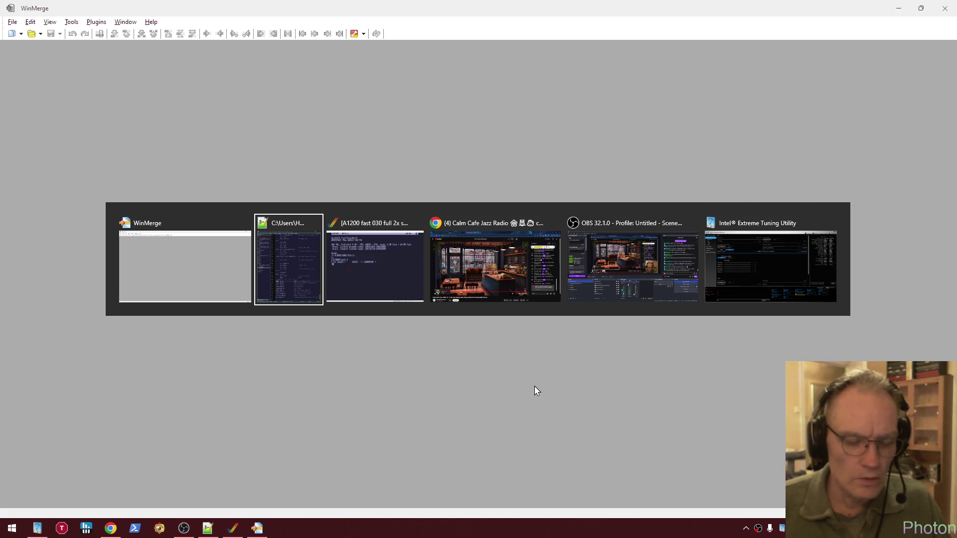
Close the File Explorer This PC window, leaving Notepad++ with ConvILBM.S in front
key(super+e)
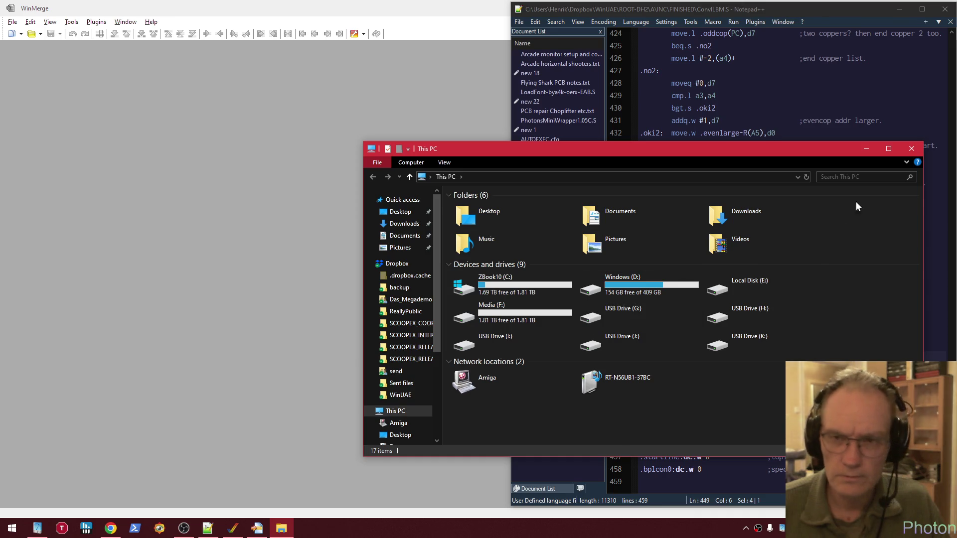
click(912, 149)
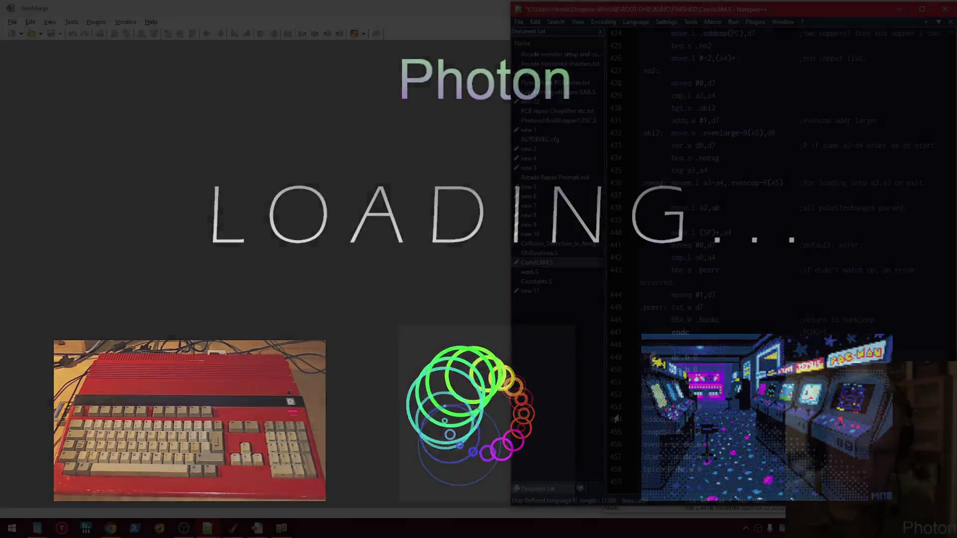
Show the desktop and restore xplorer2 on the INC\FINISHED folder
key(alt+Tab)
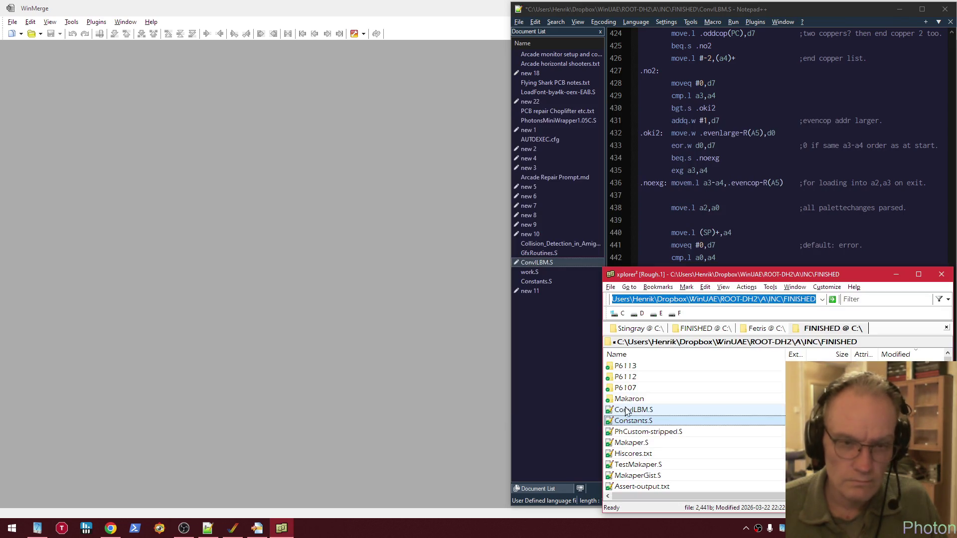
key(alt+Tab)
key(alt+Tab)
key(alt+Tab)
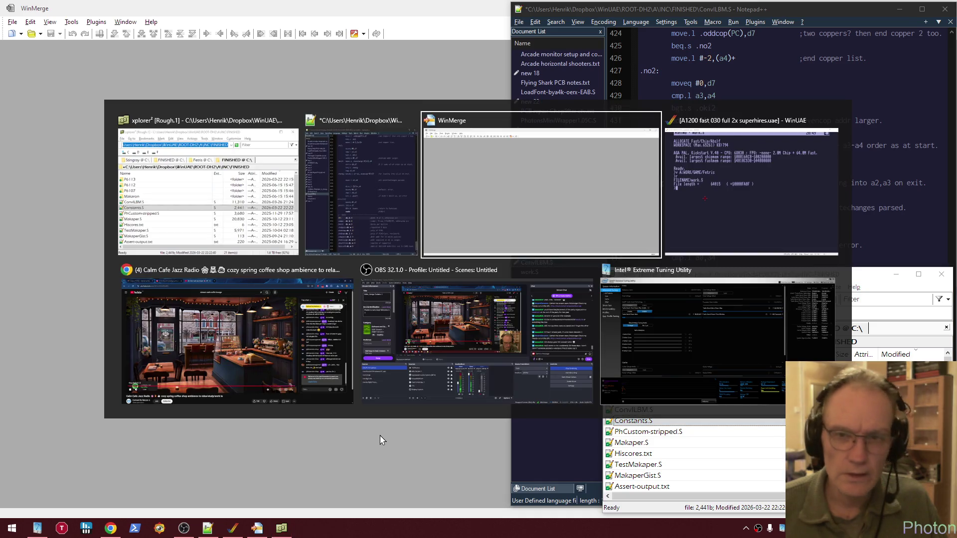
click(394, 402)
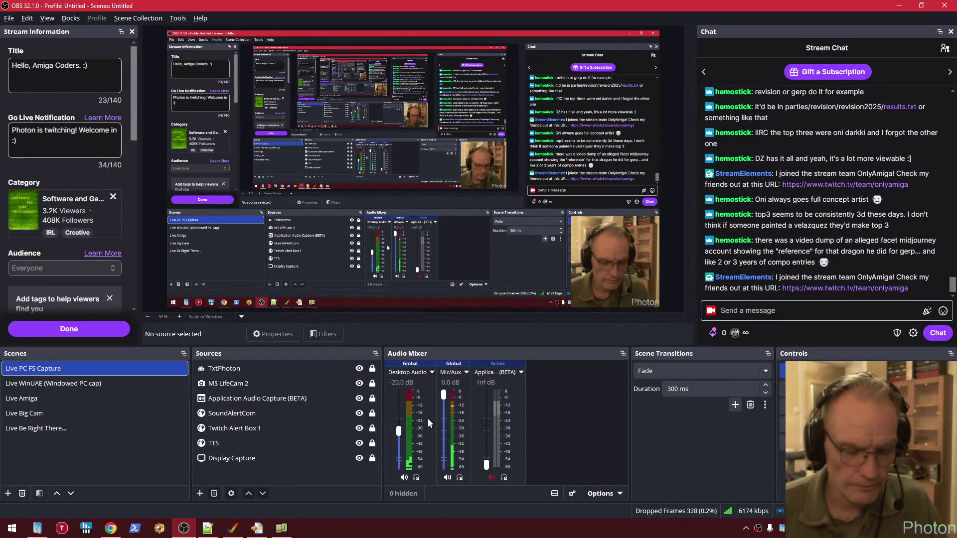
key(super+d)
click(281, 530)
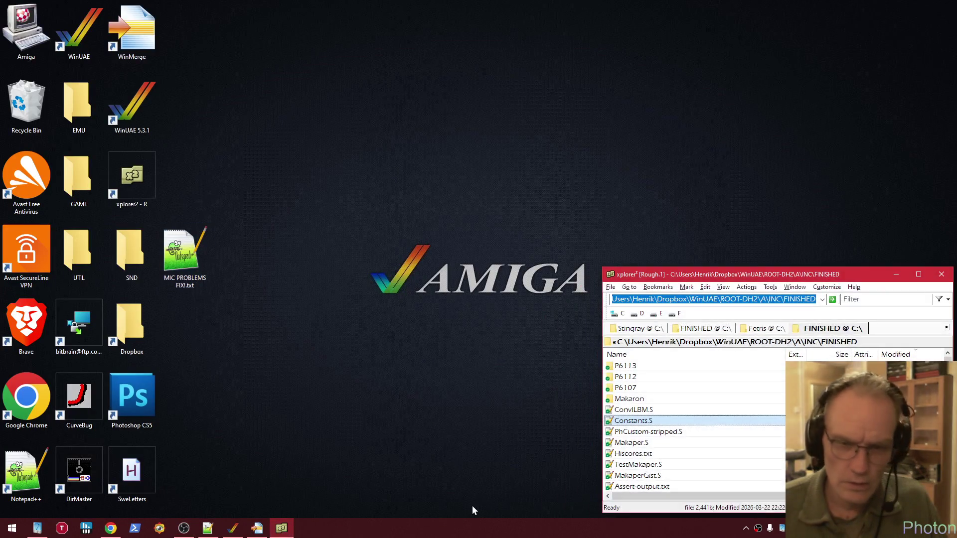
Close WinMerge and bring the WinUAE Amiga emulator to the front
click(257, 528)
key(alt+Tab)
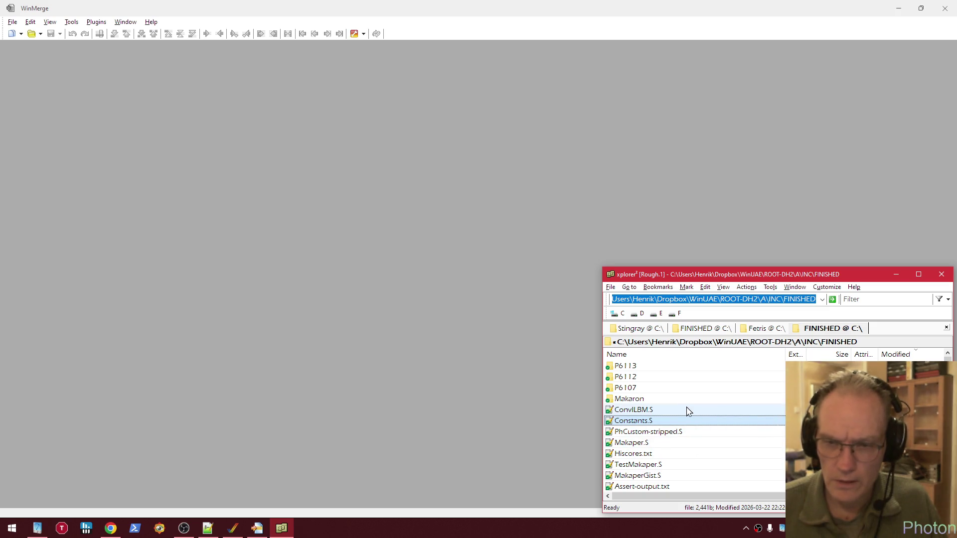
scroll(728, 397, down, 3)
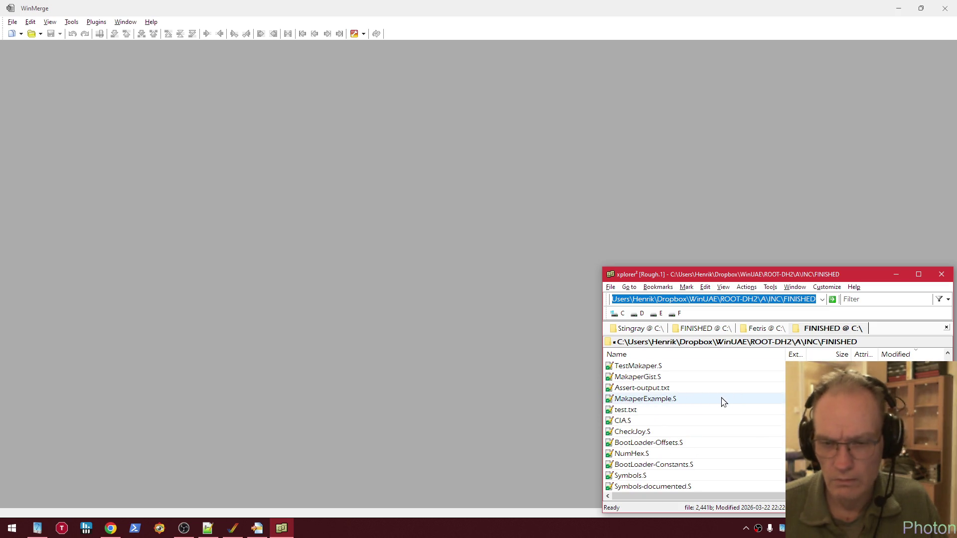
scroll(721, 402, up, 3)
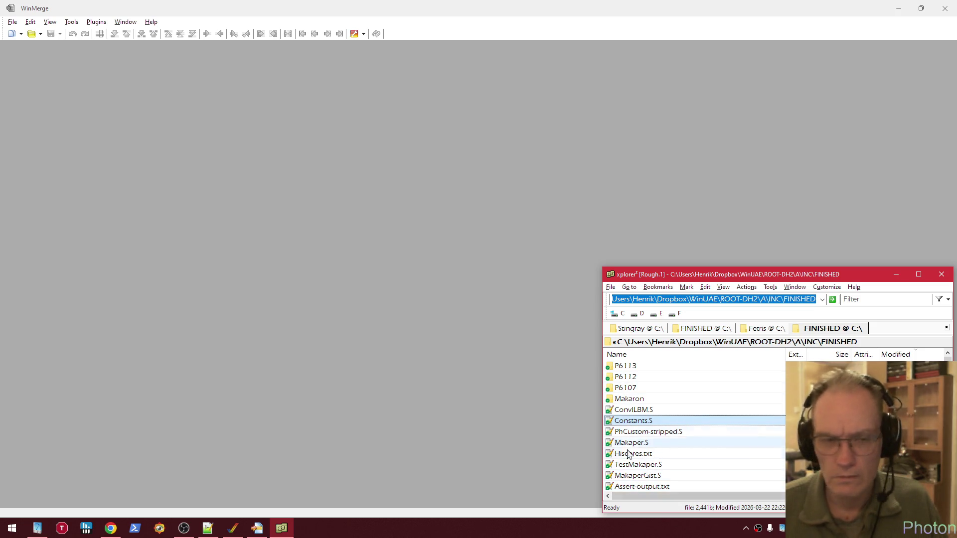
click(945, 8)
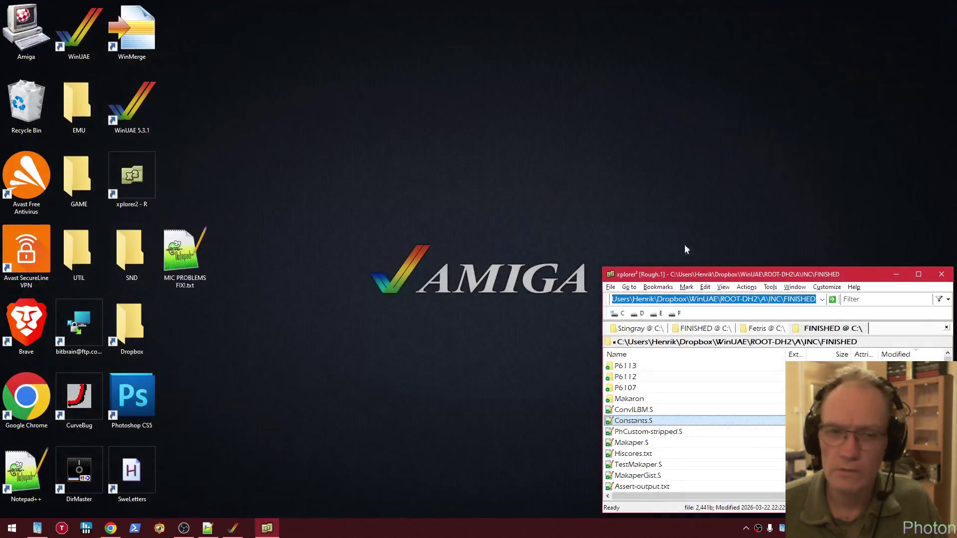
click(233, 527)
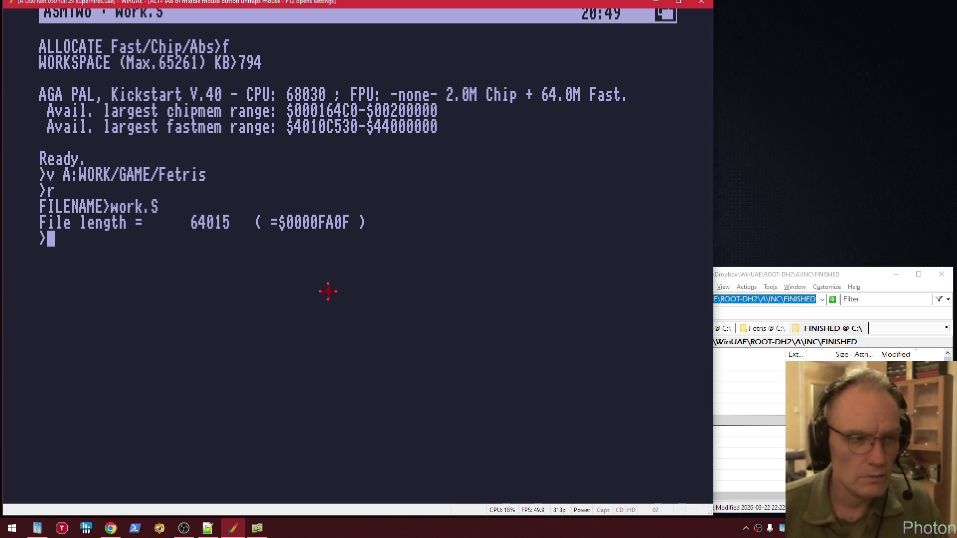
List va:work/demo/stingray in ASM-One, then start reading a source with 'r'
text(va;work/)
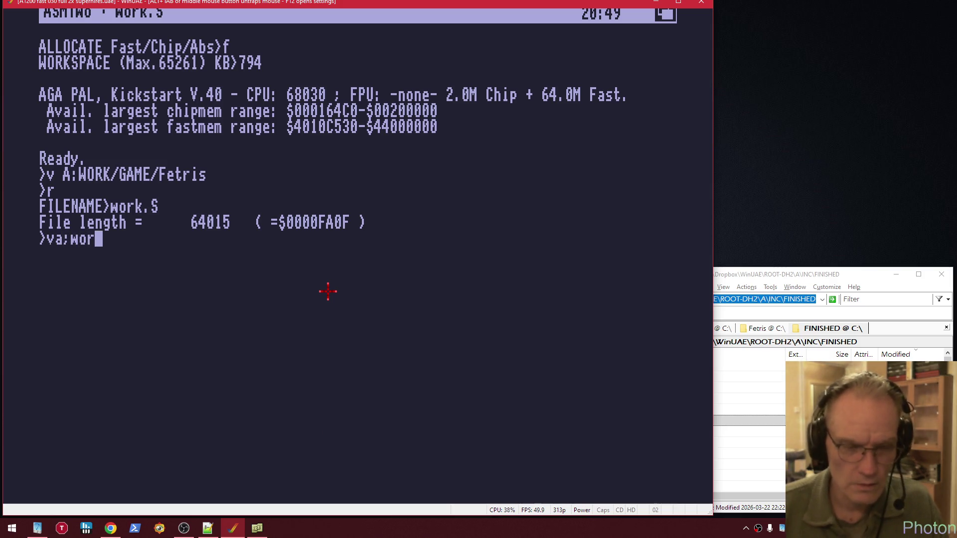
key(BackSpace)
key(BackSpace)
key(BackSpace)
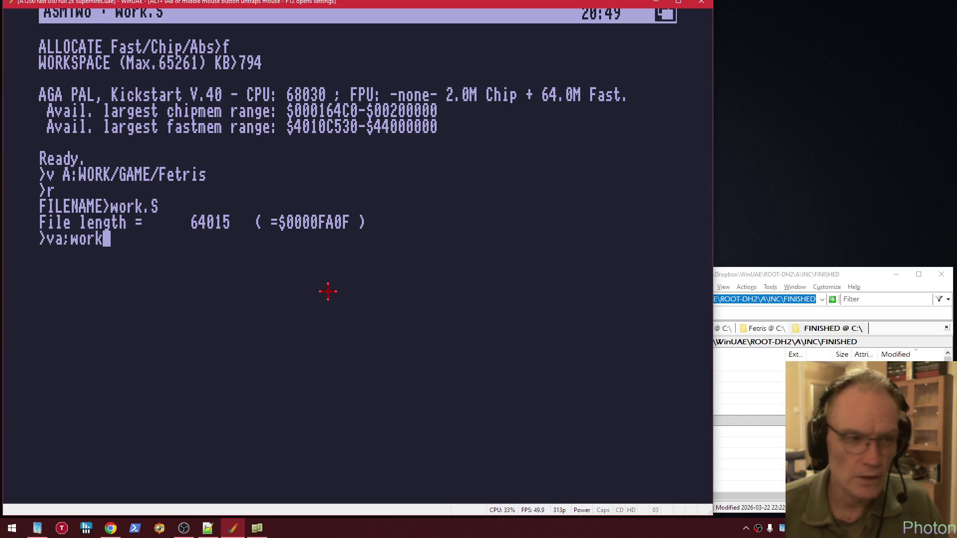
text(va:work/)
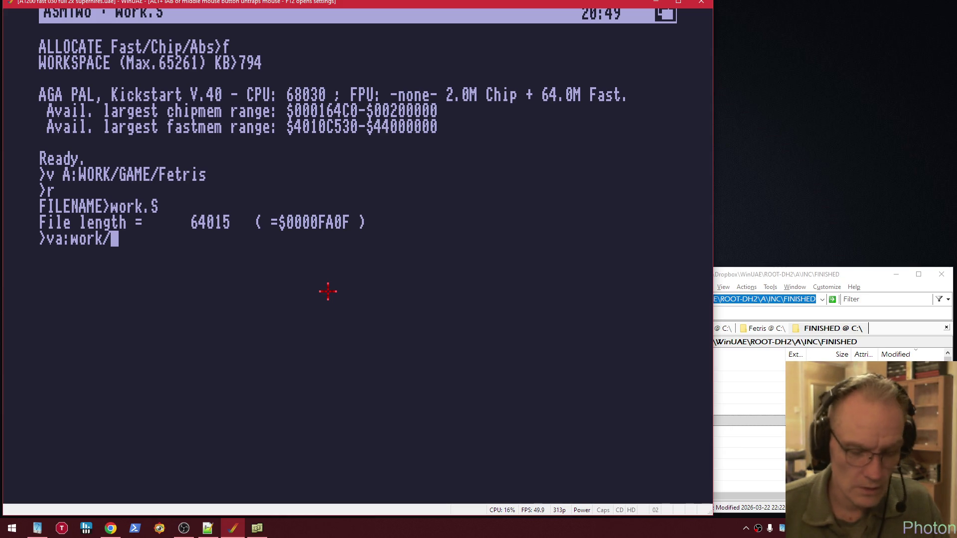
text(demo/stingray)
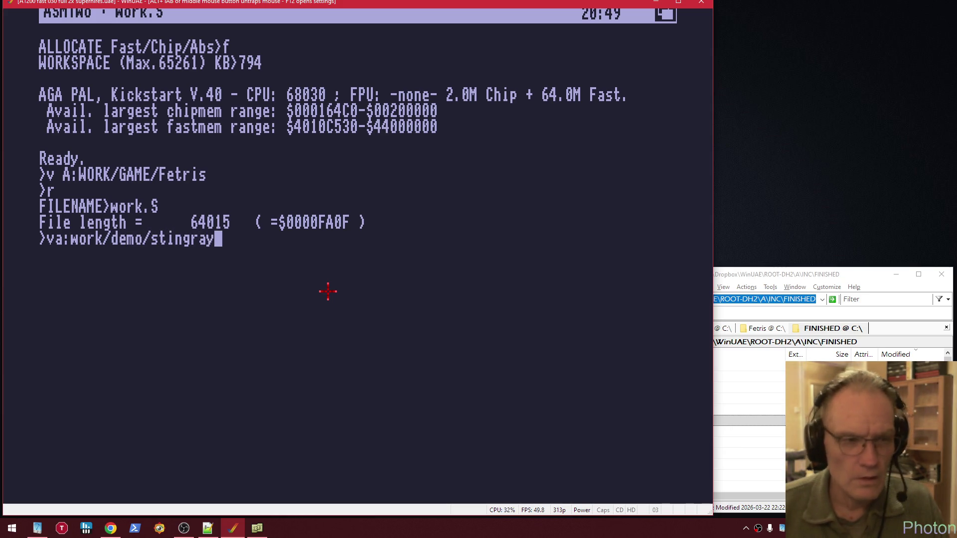
key(Return)
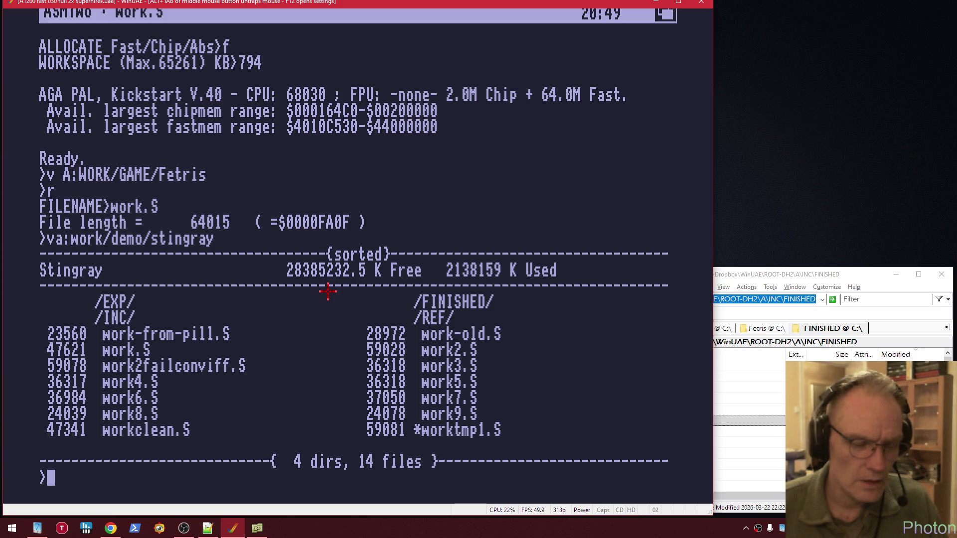
text(r)
key(Return)
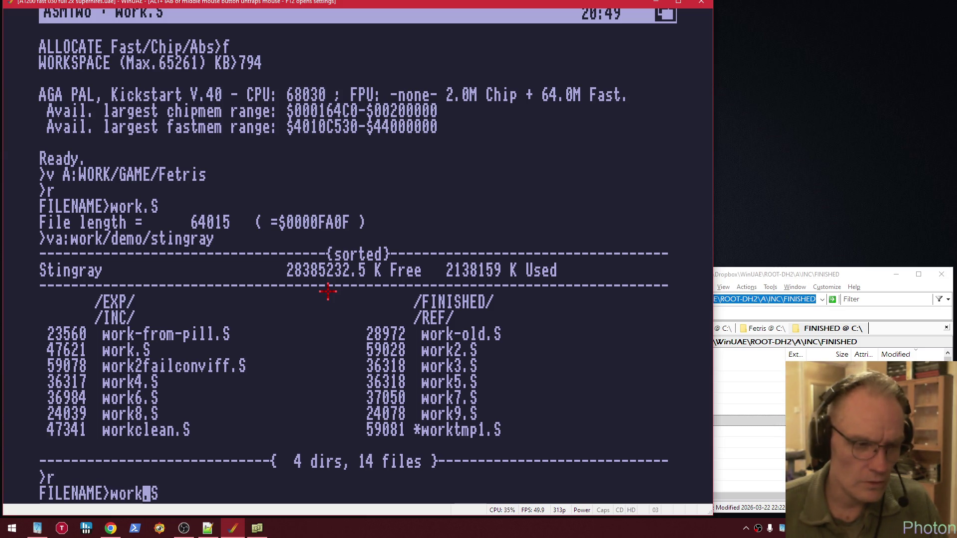
Accept the prefilled work.S to load its 47621 bytes into the ASM-One editor
key(Return)
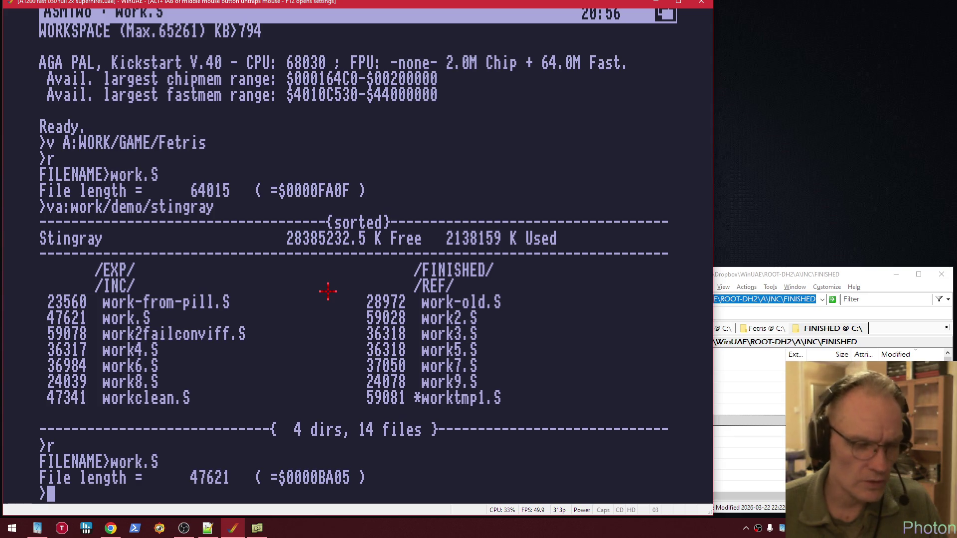
key(Escape)
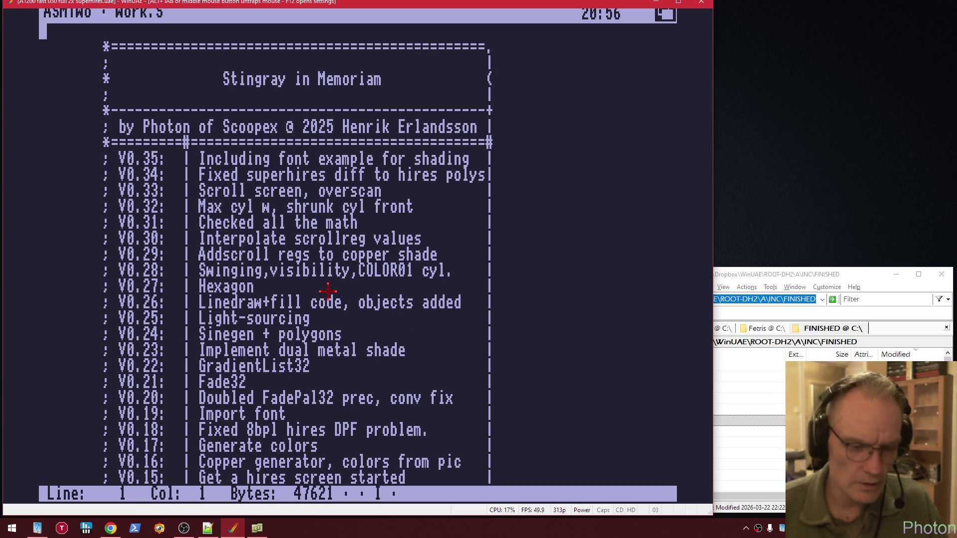
key(super+f)
Search work.S for 'convilbm' and step to the next ConvILBM include match
text(cond)
key(BackSpace)
text(vllbm)
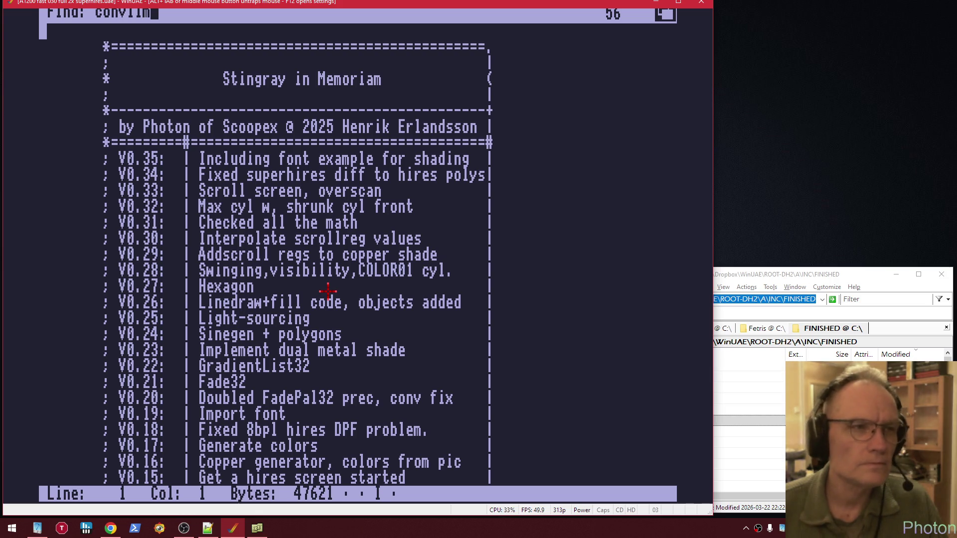
key(Return)
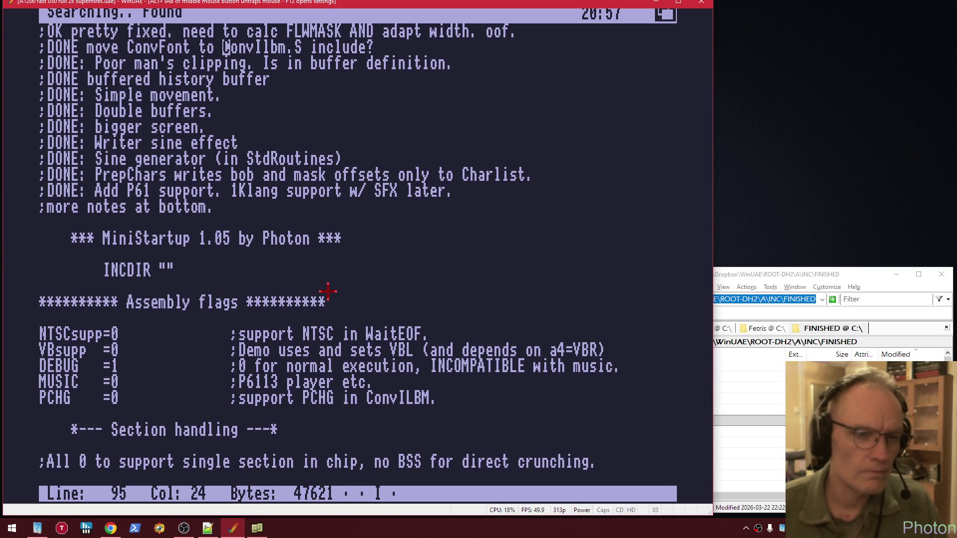
key(super+n)
key(super+n)
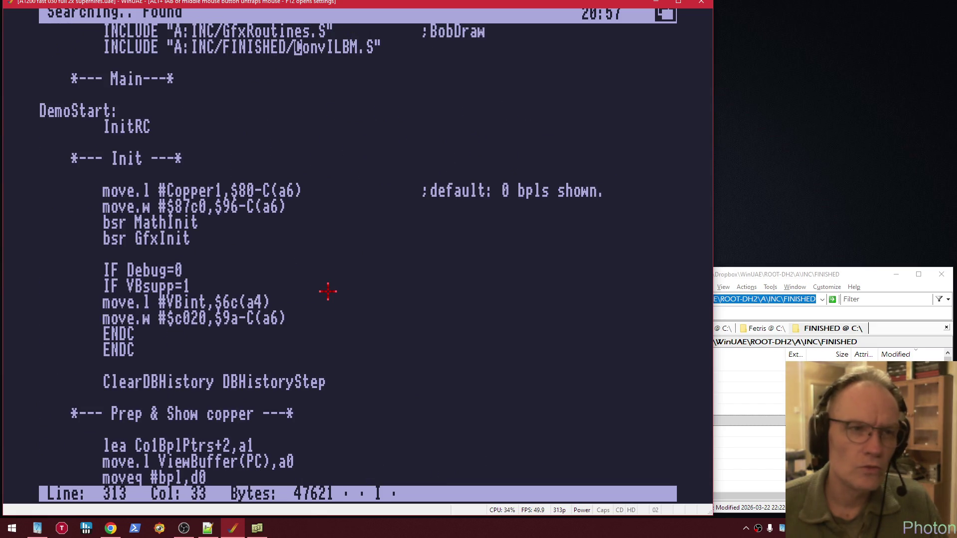
key(shift+Left)
key(Up)
key(Up)
key(Up)
key(Down)
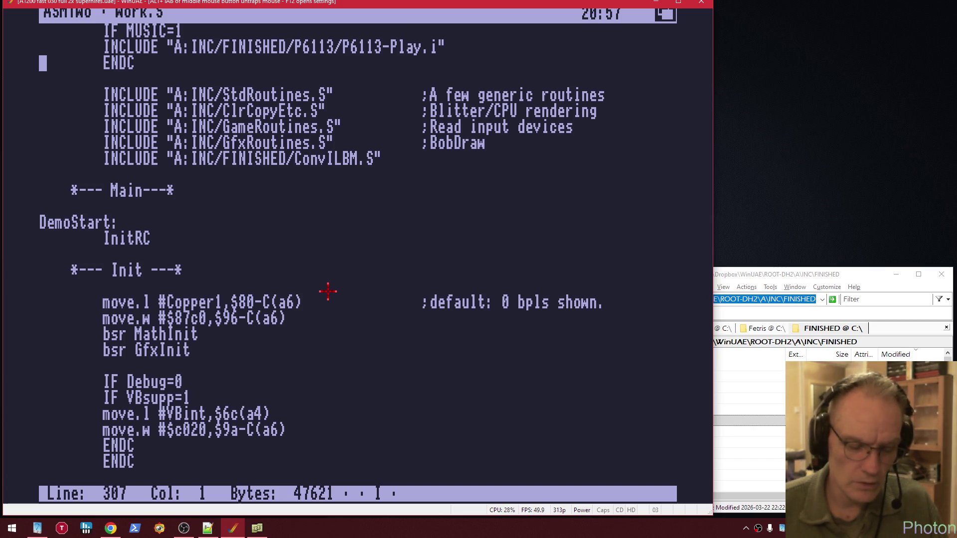
Search for 'gfxinit' to reach the GfxInit routine at line 1299
key(super+f)
text(gfxint)
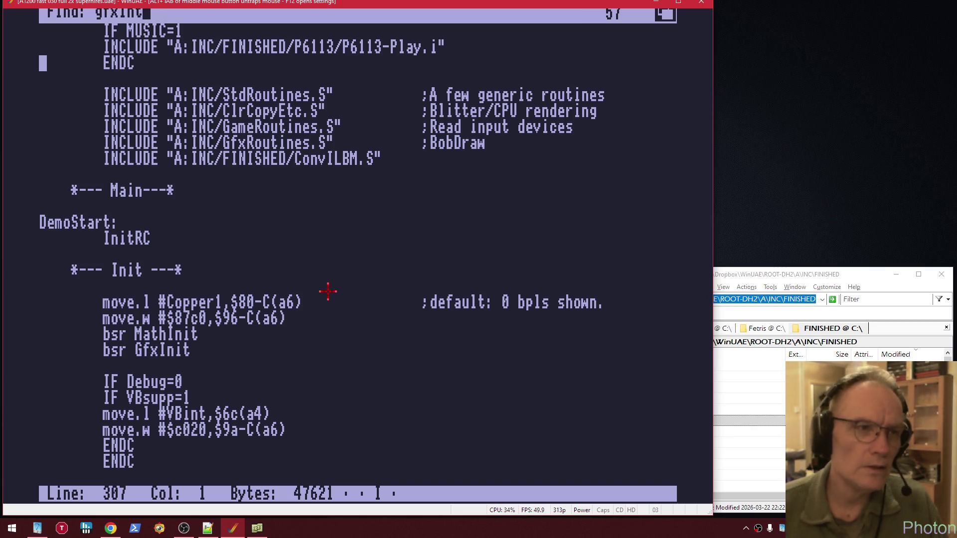
key(BackSpace)
text(it)
key(Return)
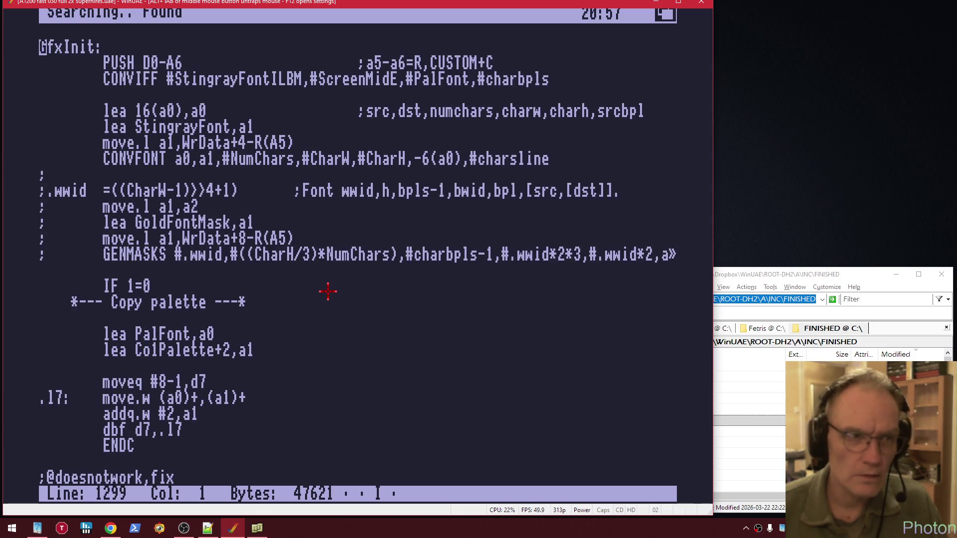
Browse GfxInit down to the commented CopperBallLogo and MainFont CONVIFF lines
key(Down)
key(Down)
key(Down)
key(Down)
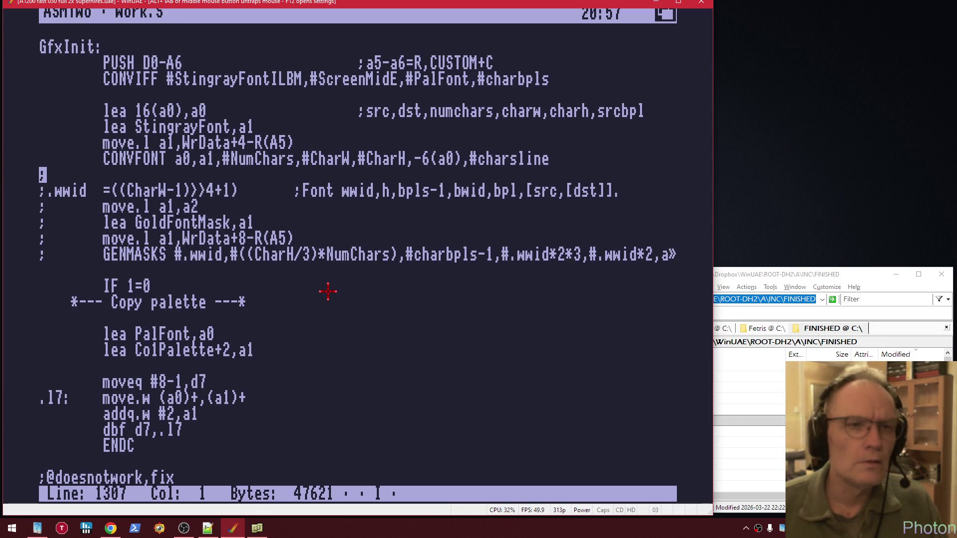
key(Down)
key(Down)
key(Down)
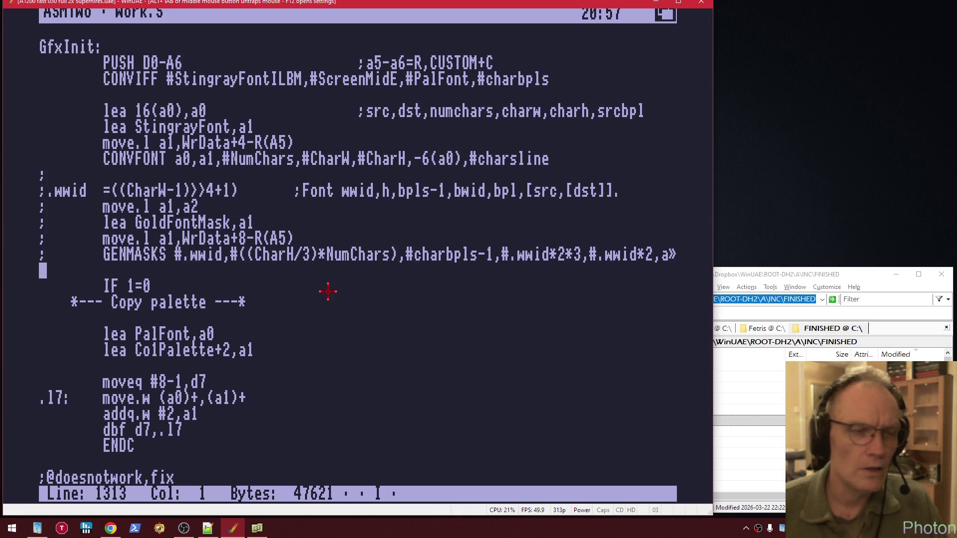
key(Down)
key(Down)
key(Down)
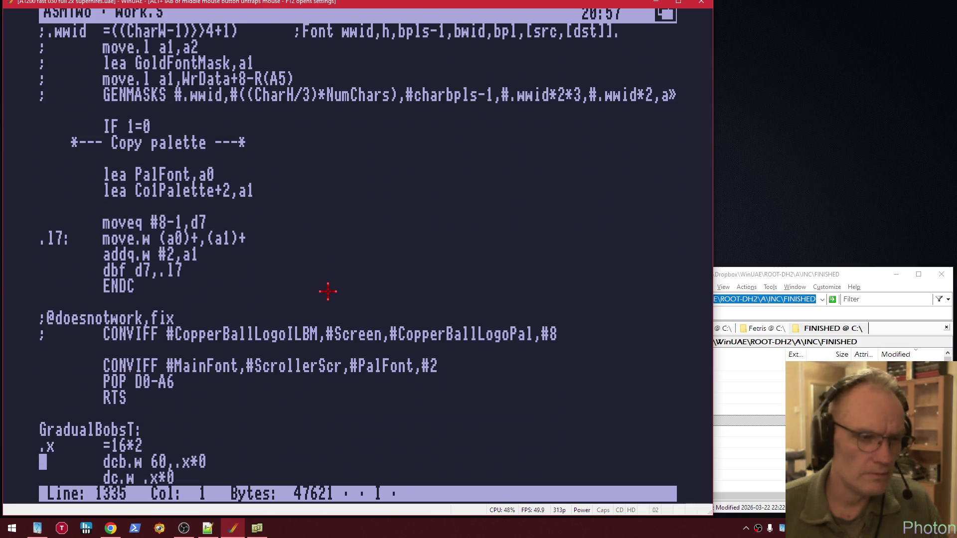
key(Up)
key(Up)
key(Up)
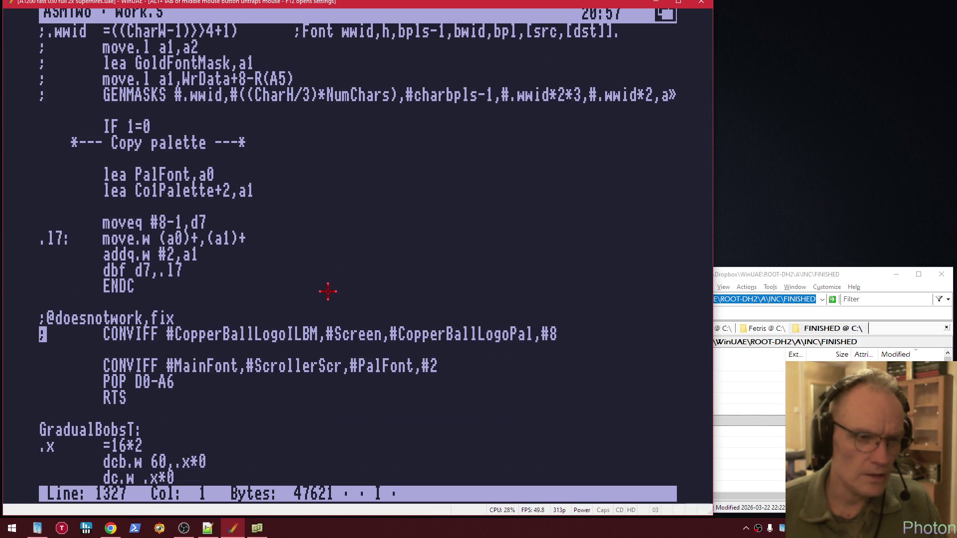
key(Down)
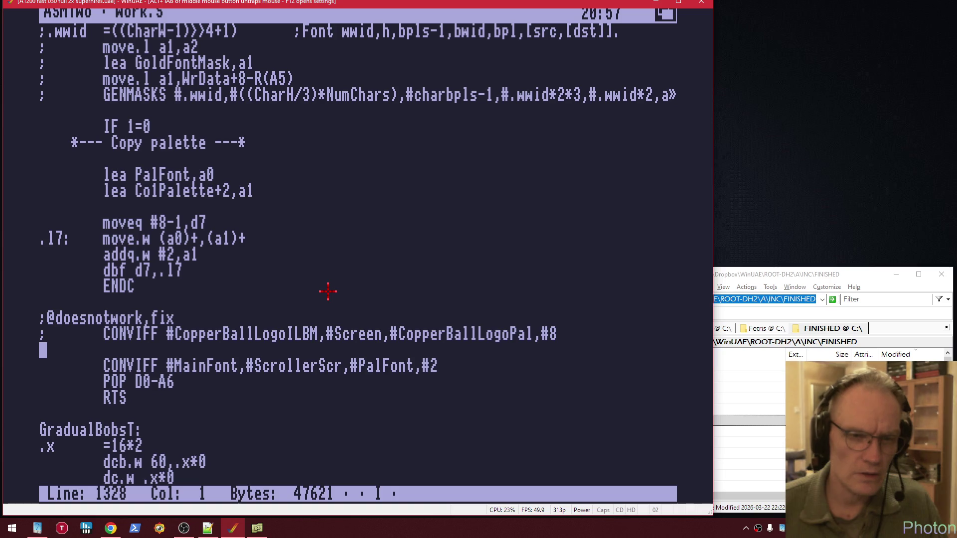
key(Left)
key(Right)
key(Left)
key(Left)
key(Right)
key(Left)
key(Right)
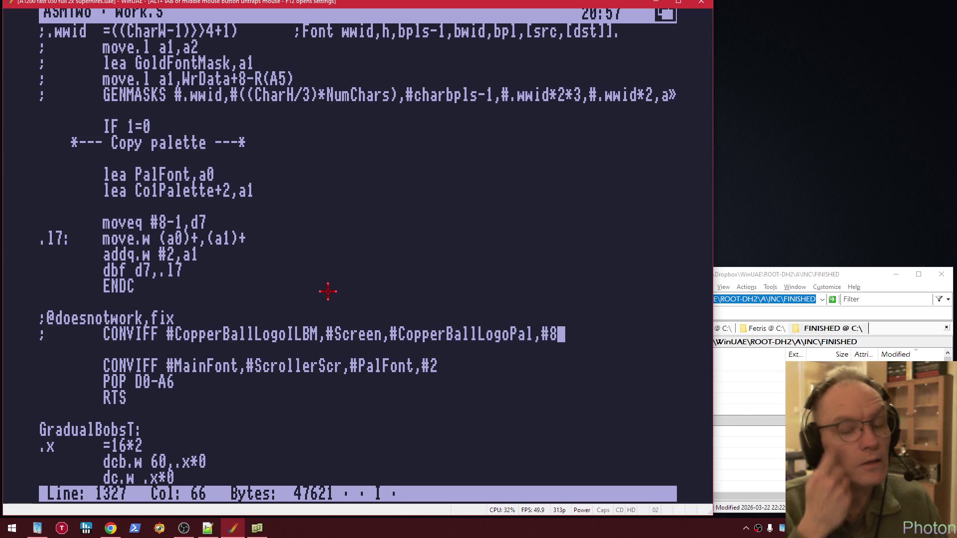
key(Down)
key(Up)
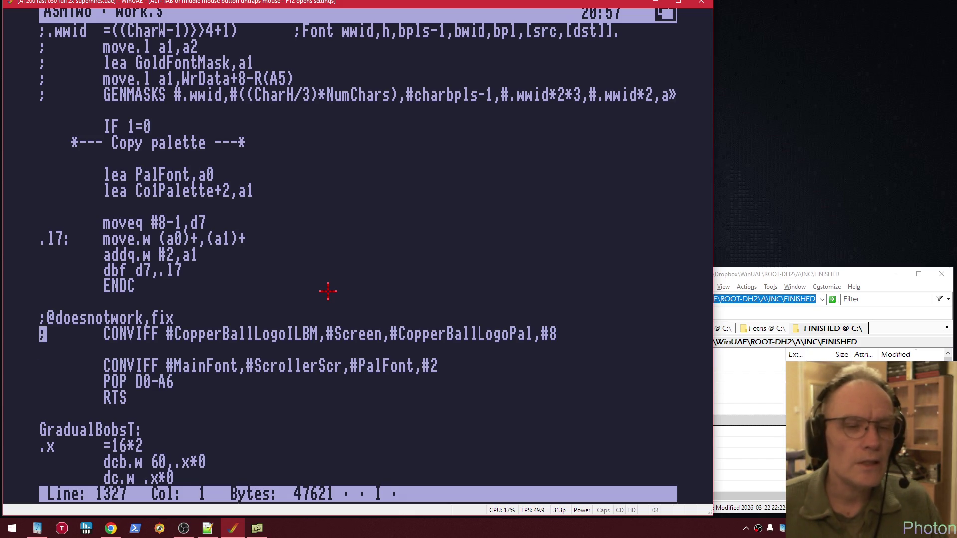
key(Down)
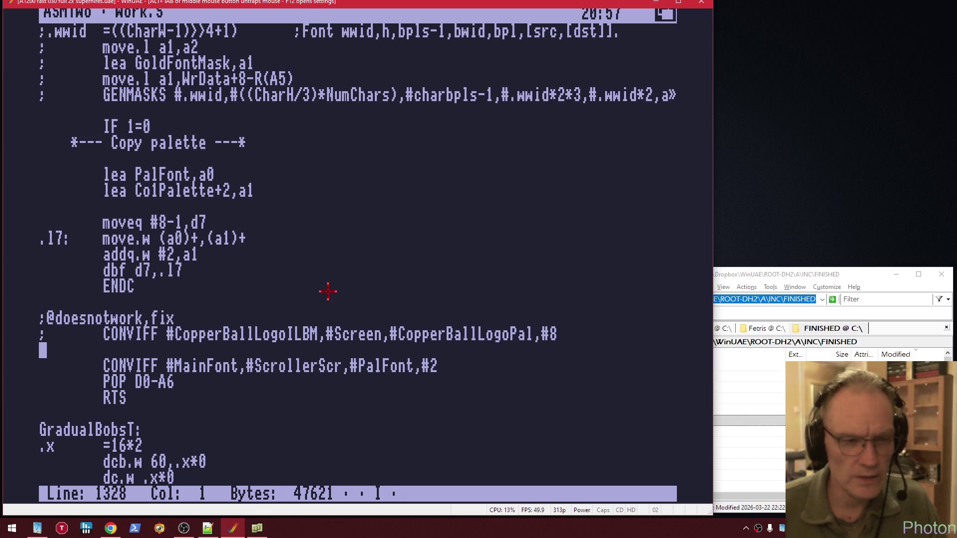
key(Down)
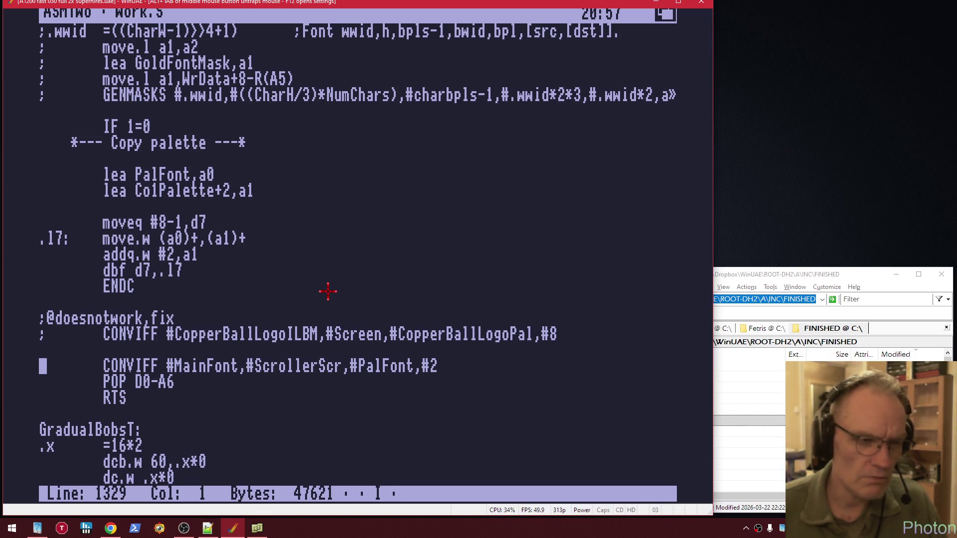
key(Up)
key(Up)
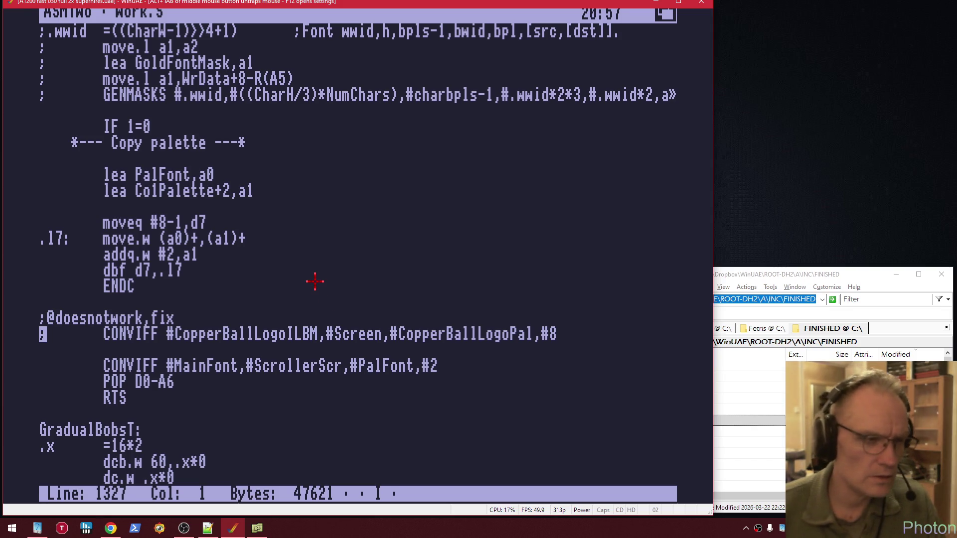
Switch to the AmigaDOS shell and run 'dp' to start Deluxe Paint
key(super+m)
text(dp)
key(Return)
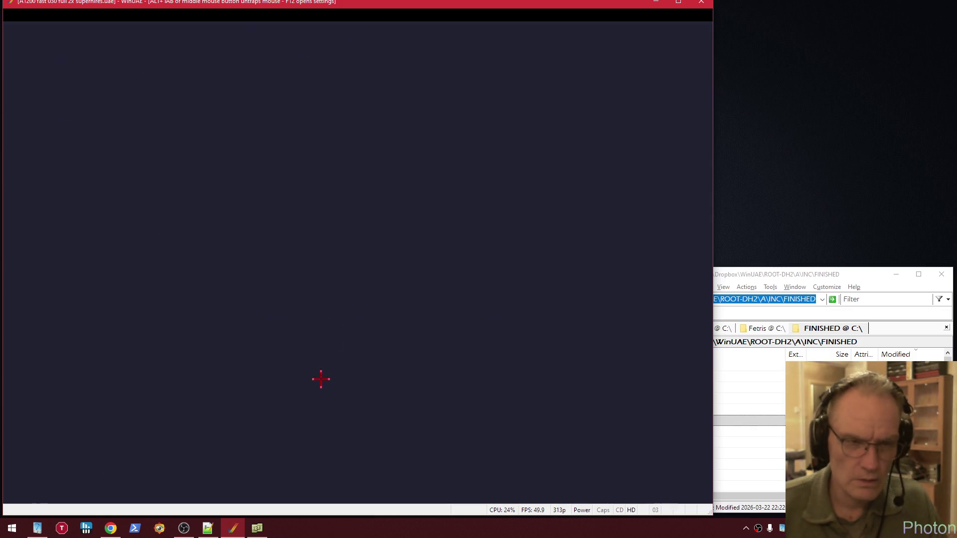
Accept the default screen format and point the Load Picture drawer to gfx:fonts
click(596, 394)
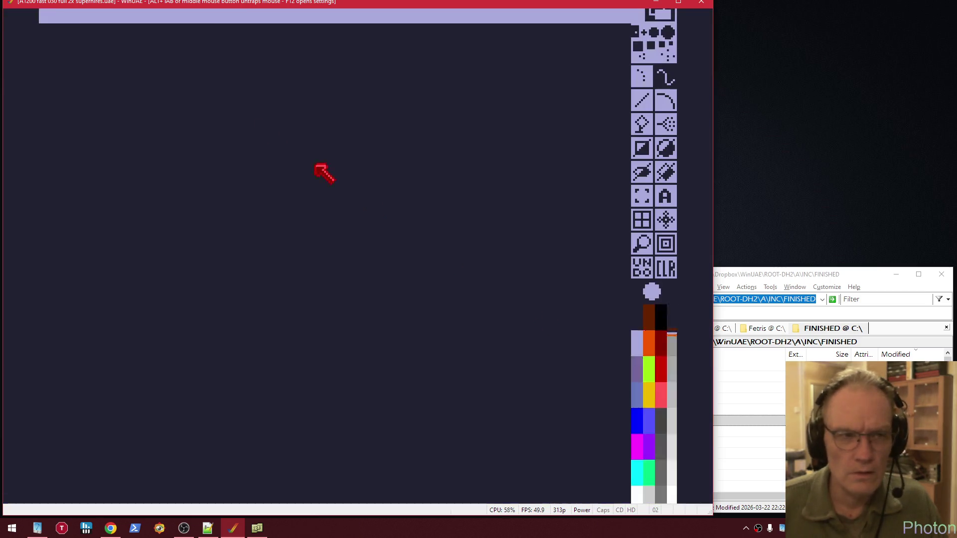
right_click(101, 36)
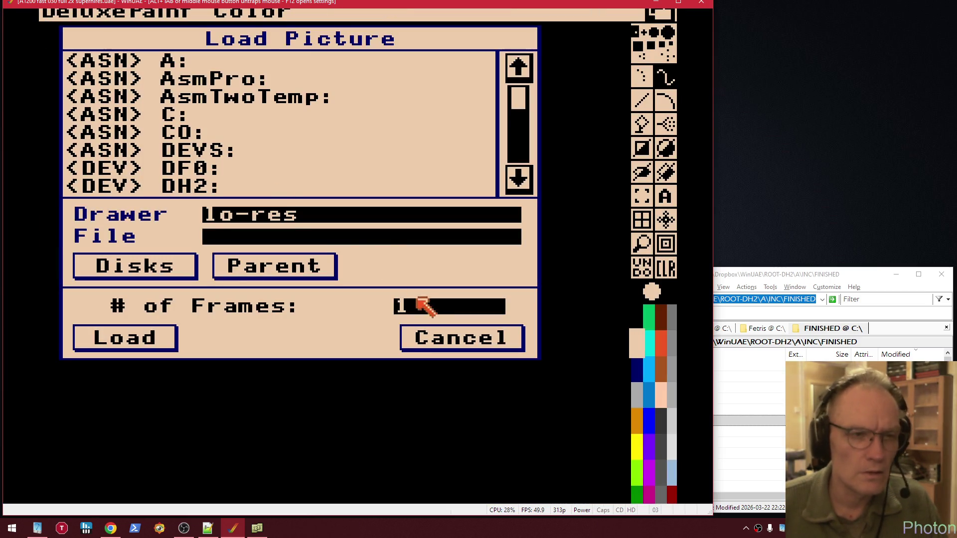
click(369, 217)
key(BackSpace)
key(BackSpace)
key(BackSpace)
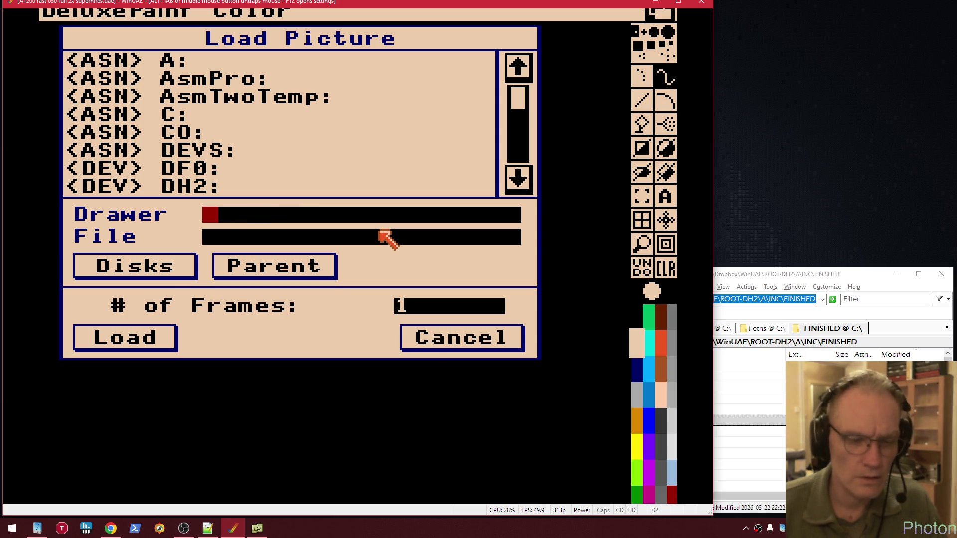
text(gfx:fonts)
key(Return)
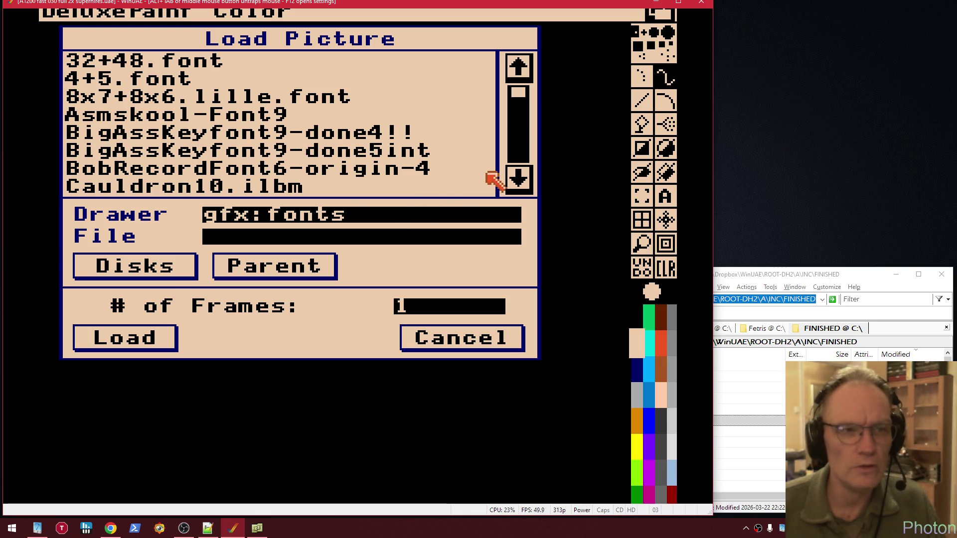
Load StingRay_font.iff and accept its 640 x 256 x 4 format
click(524, 141)
click(519, 107)
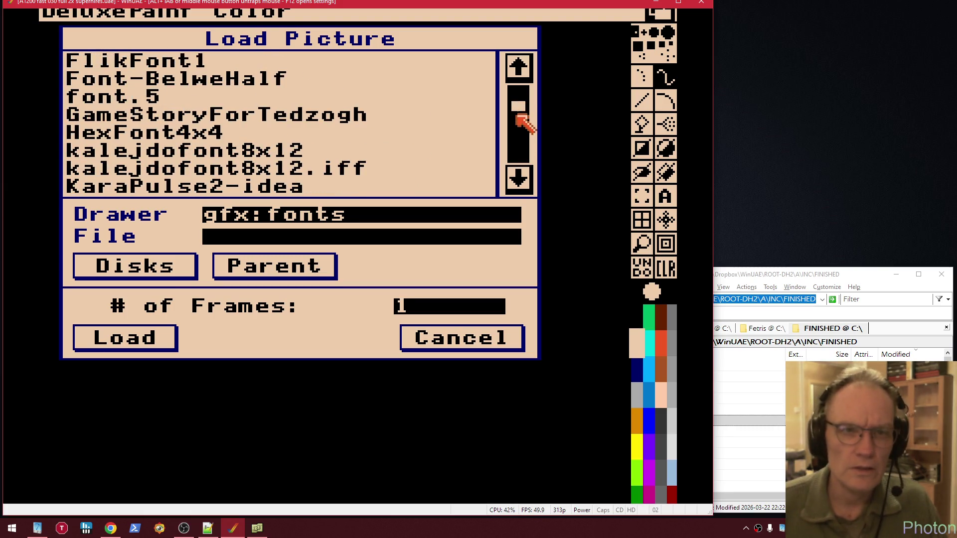
drag(518, 102, 524, 170)
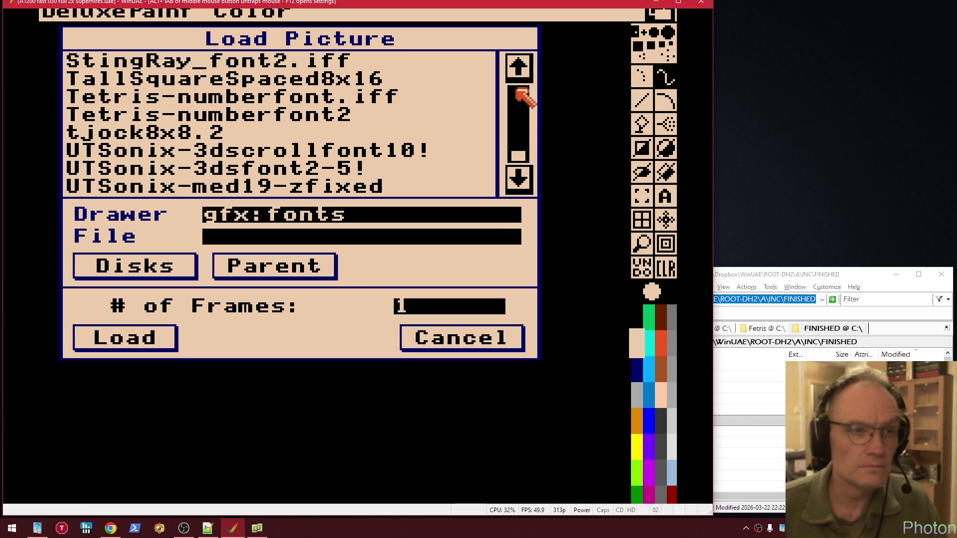
click(524, 68)
click(524, 68)
click(523, 68)
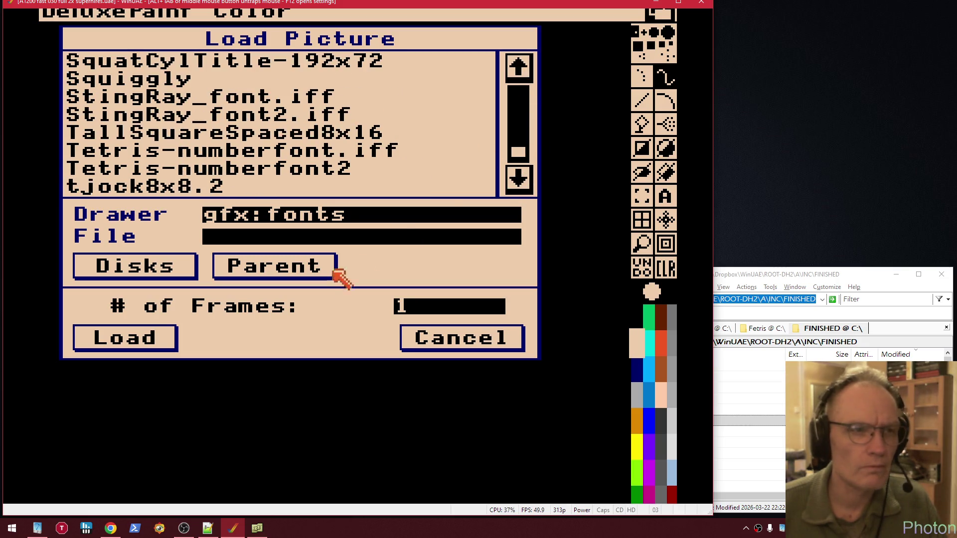
click(267, 99)
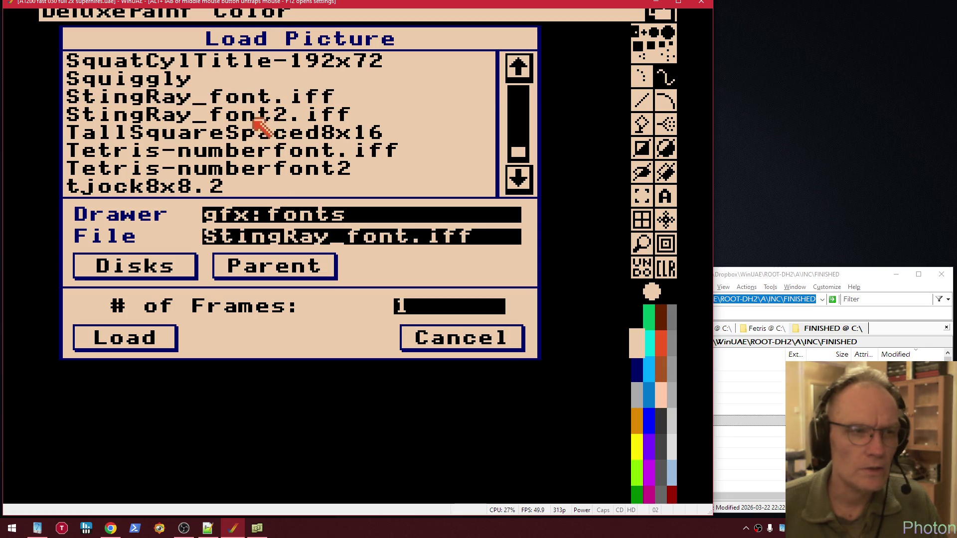
click(122, 349)
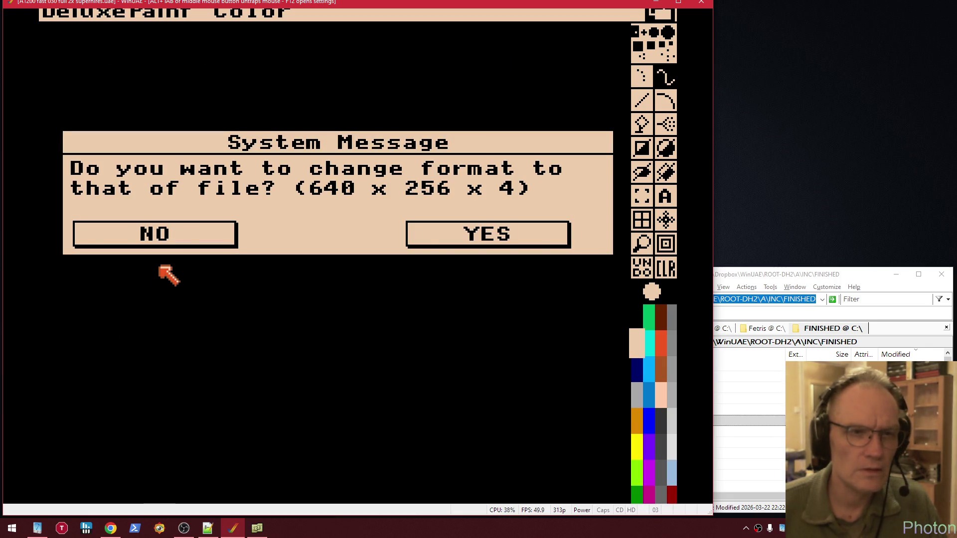
click(471, 239)
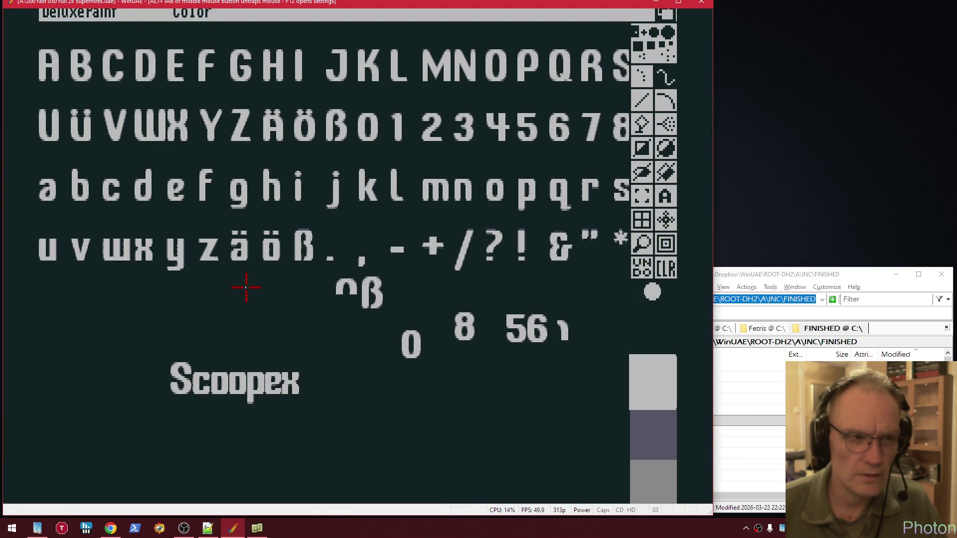
Clear the canvas and load StingRay_font2.iff from the Load Picture requester
key(k)
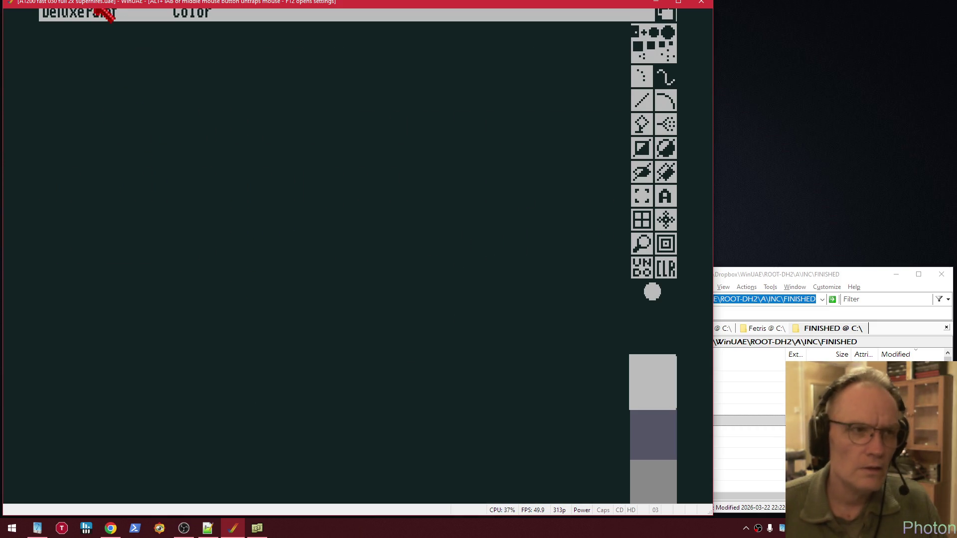
right_click(95, 20)
right_click(98, 33)
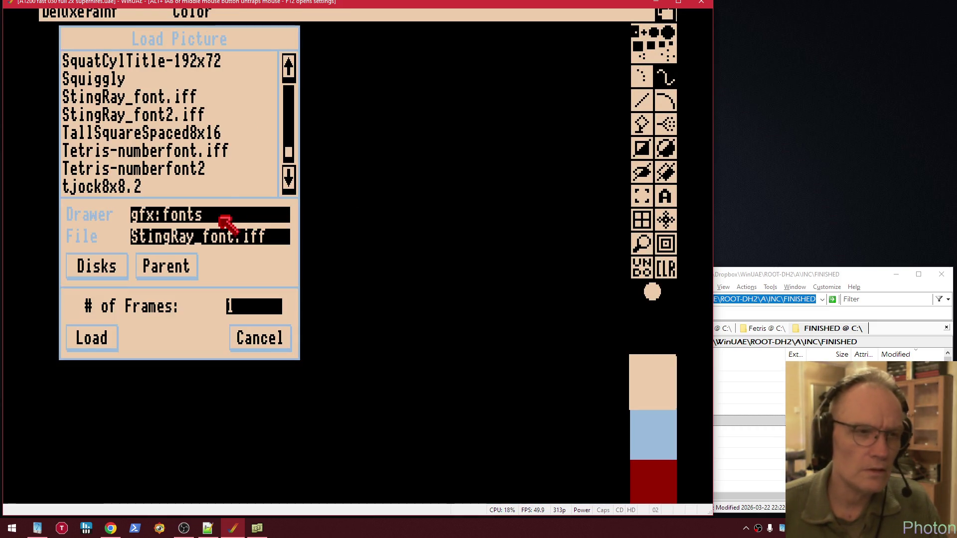
click(195, 116)
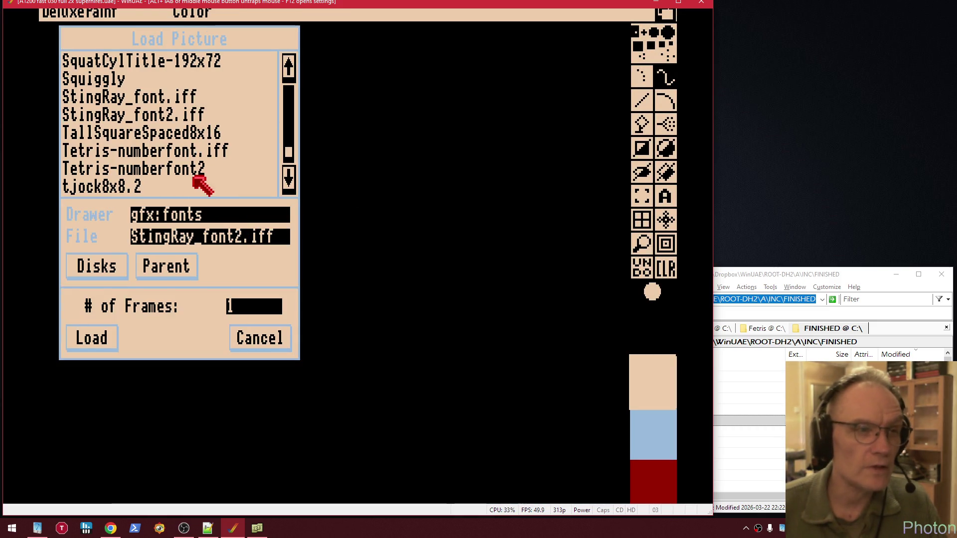
click(93, 340)
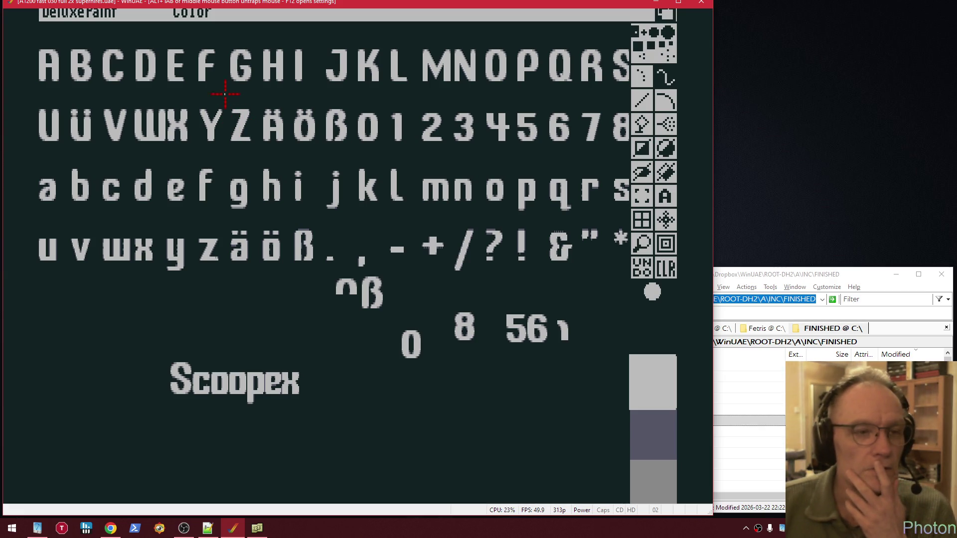
right_click(70, 12)
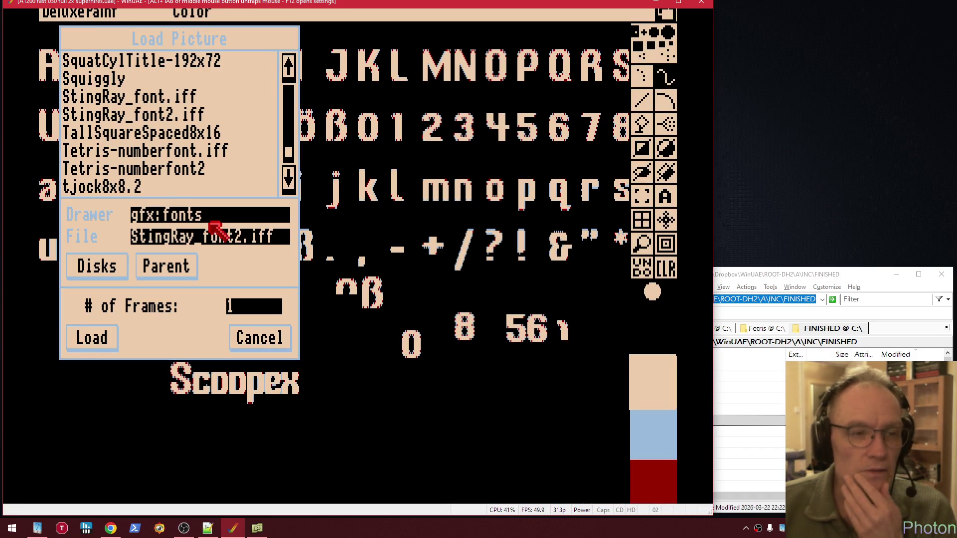
click(256, 336)
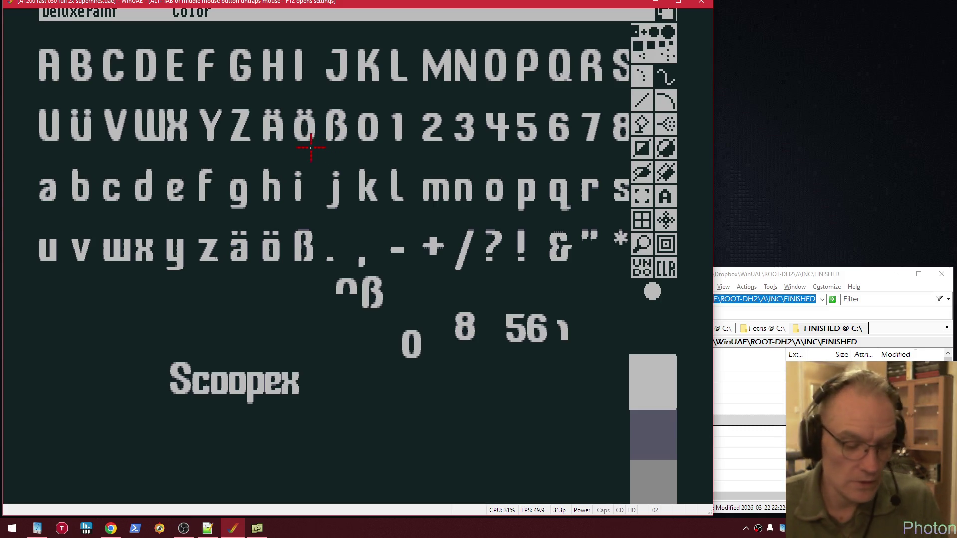
key(alt+Tab)
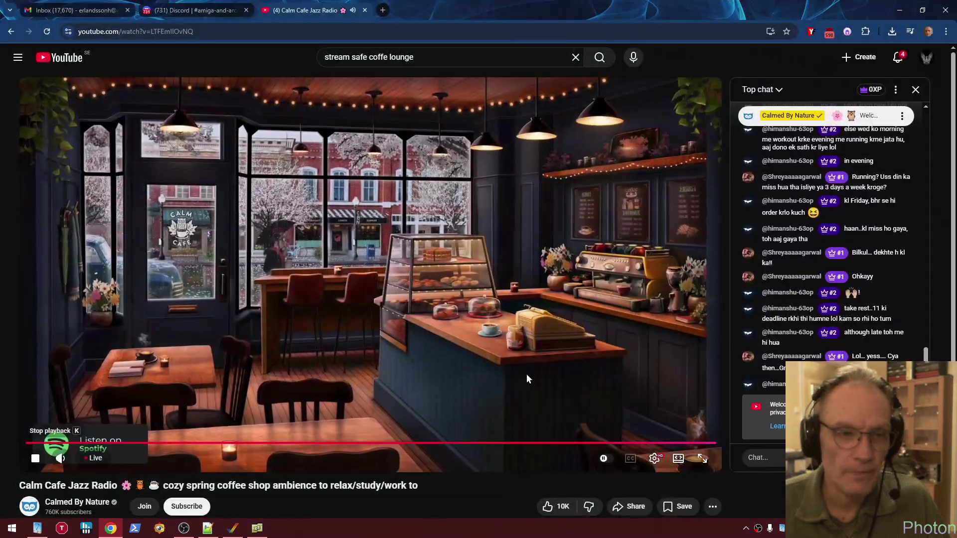
Load coppershade.org in a new Chrome tab and follow 'The AI Article' link
key(ctrl+t)
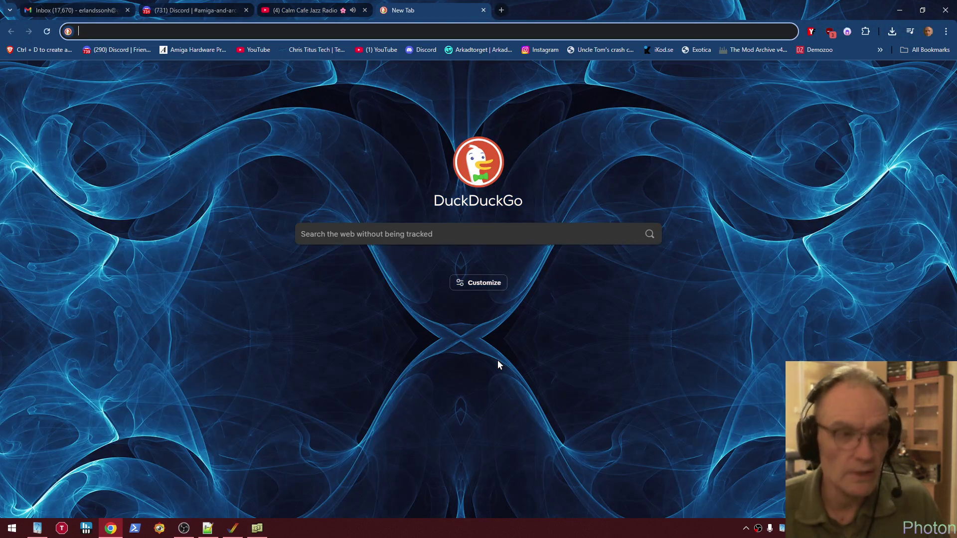
text(coppershade.org)
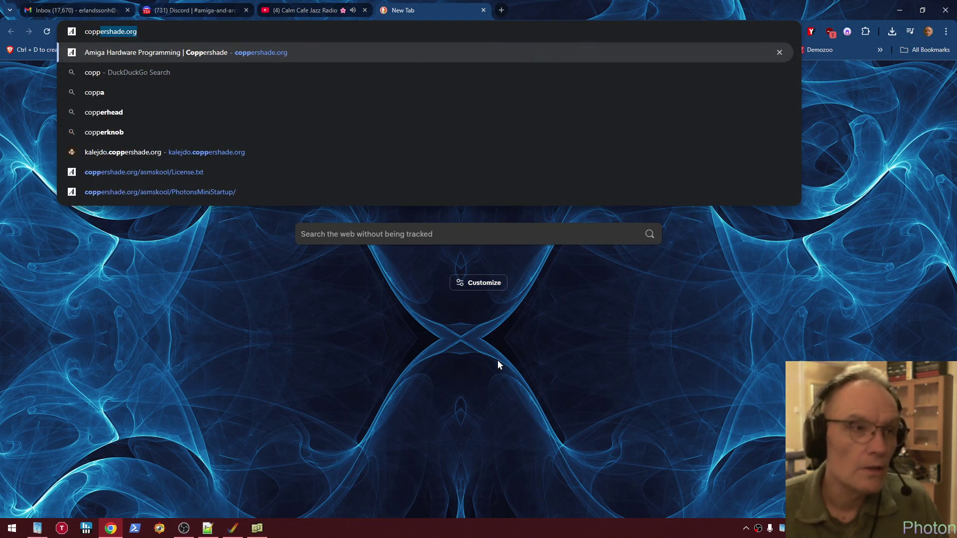
key(Return)
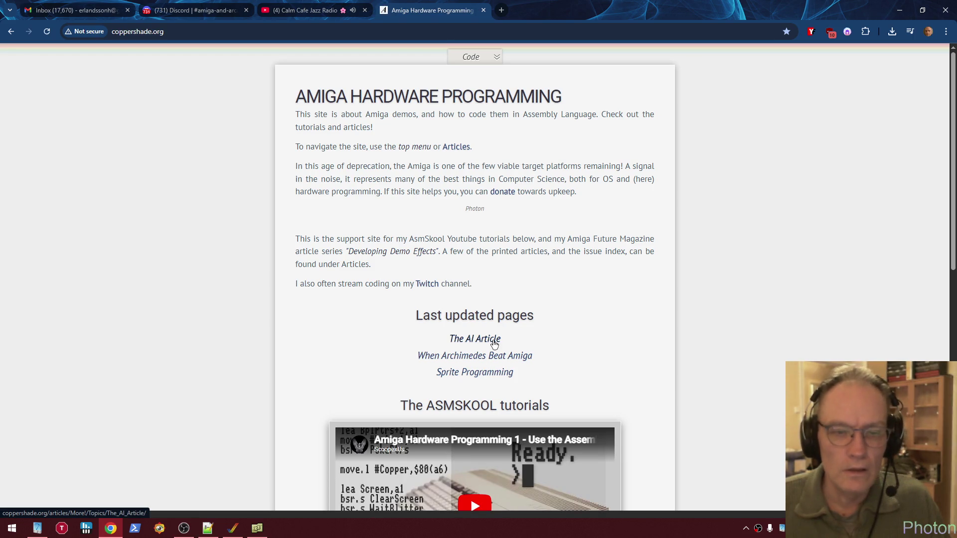
click(491, 339)
Scroll the AI Article page down and back up to view its introduction
scroll(607, 279, down, 5)
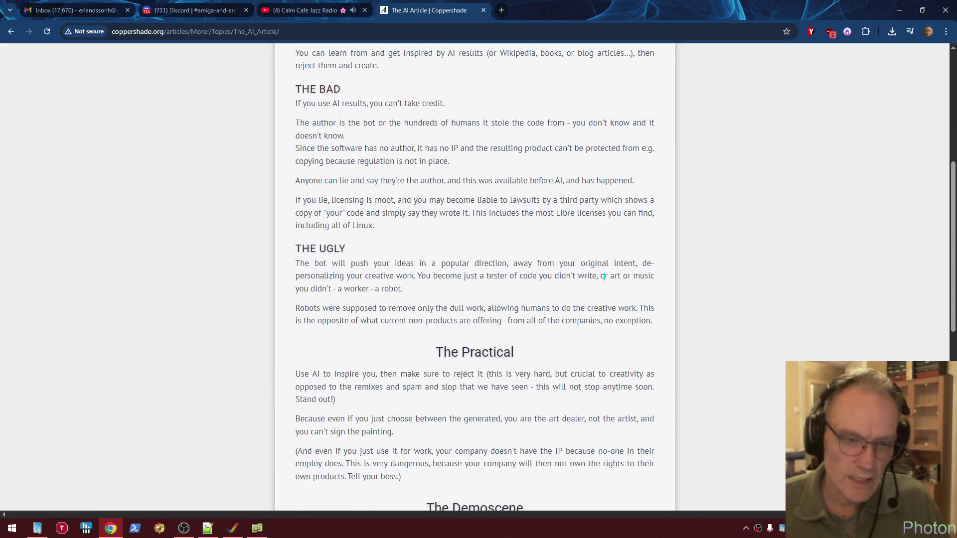
scroll(597, 279, up, 5)
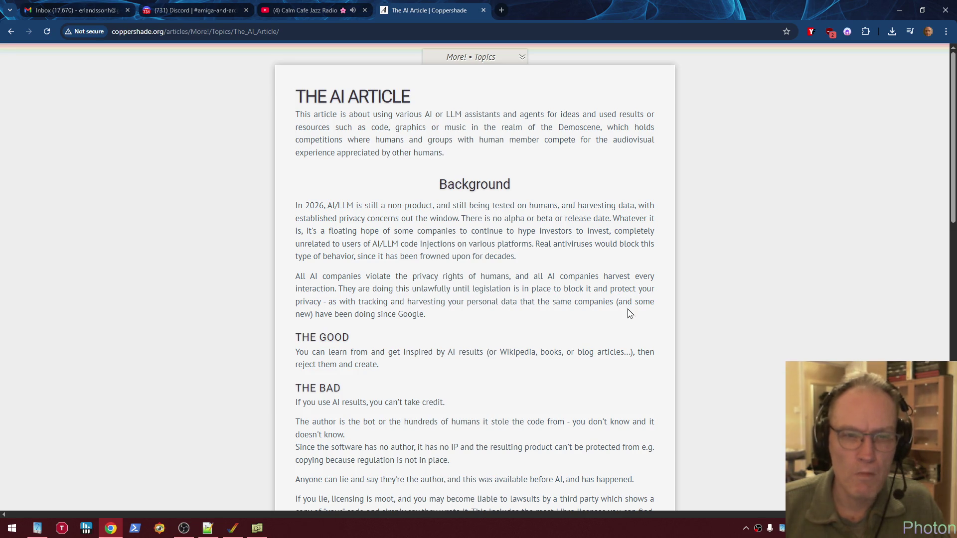
scroll(570, 263, down, 1)
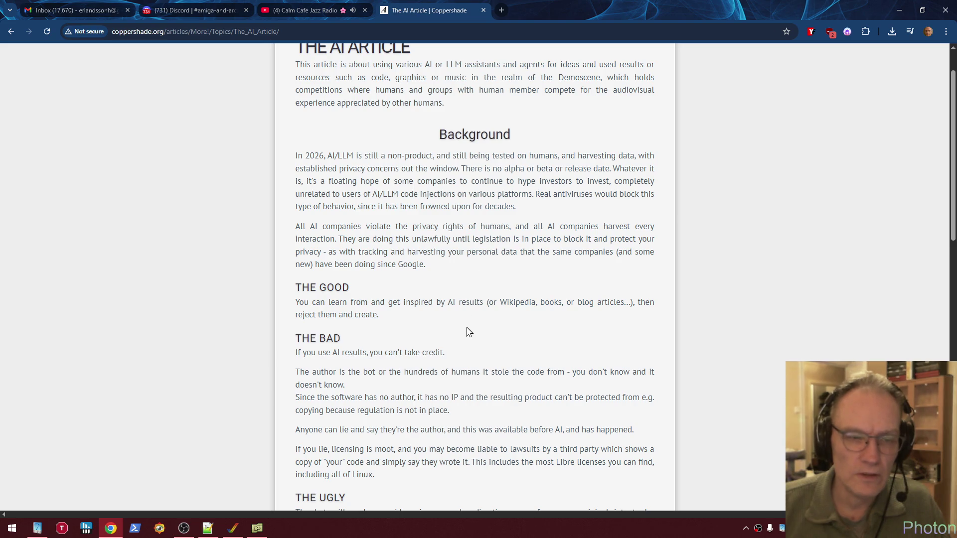
scroll(520, 223, down, 5)
scroll(499, 239, up, 3)
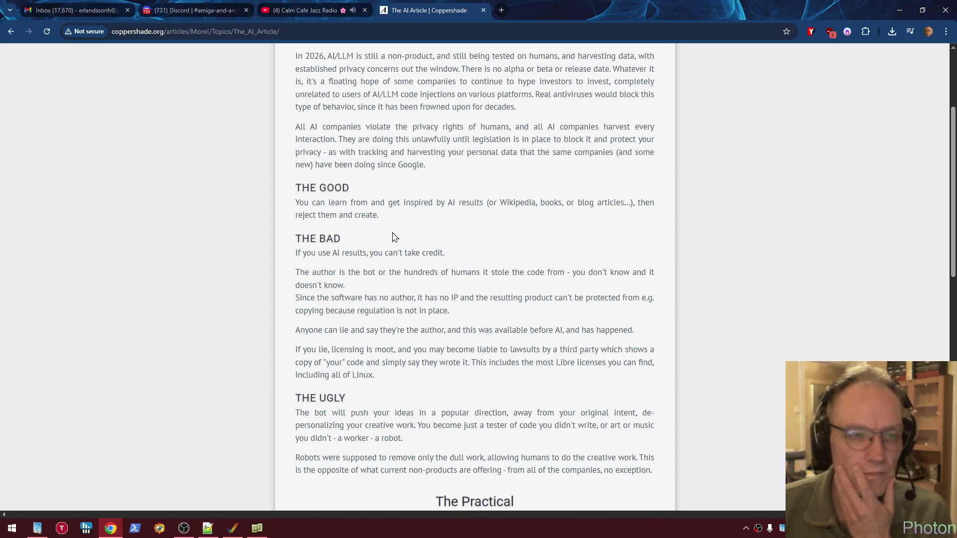
Select the article text from the top of the view down to 'reject them and create.'
scroll(434, 220, down, 1)
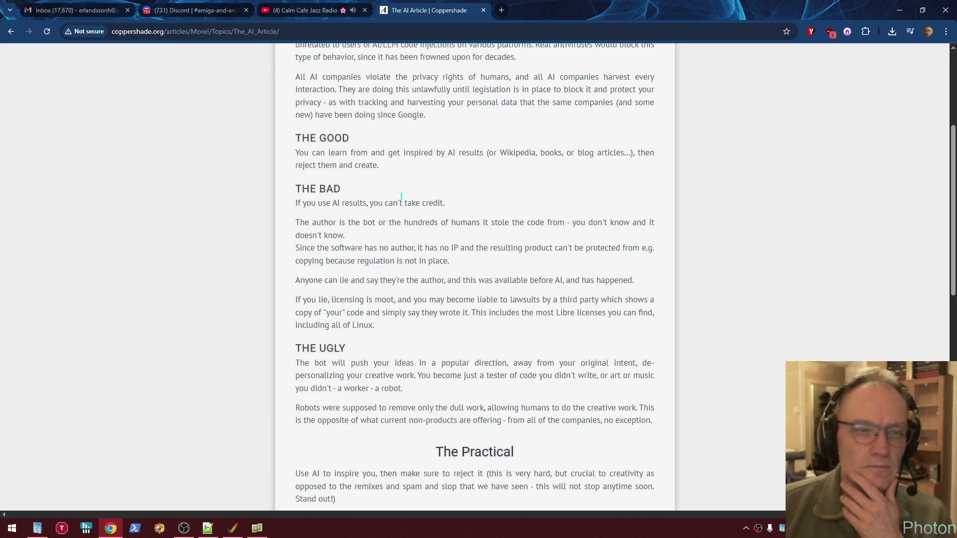
drag(392, 173, 284, 144)
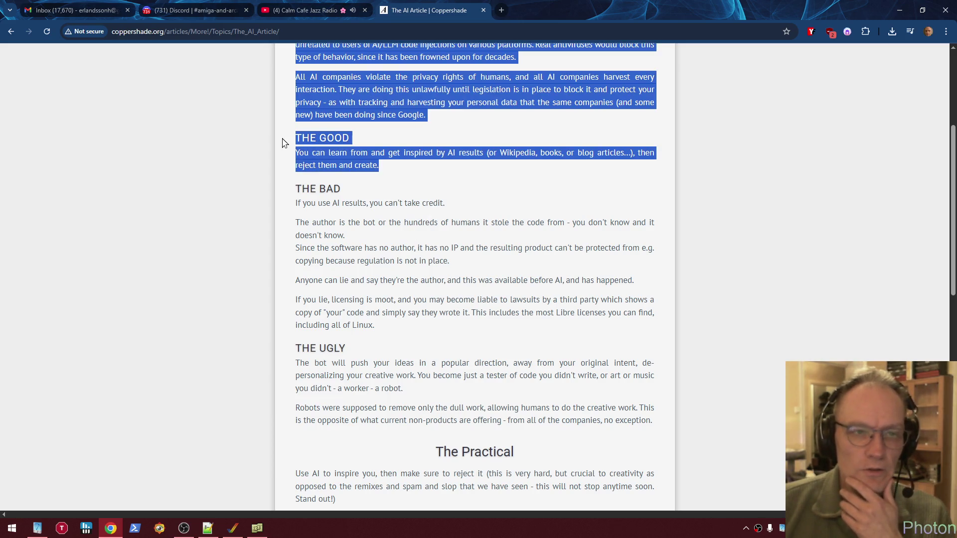
Replace the large highlight with a selection of only 'If you use AI results, you can't take credit.'
mouse_move(390, 329)
mouse_down()
mouse_move(648, 224)
mouse_move(299, 46)
mouse_up()
click(406, 250)
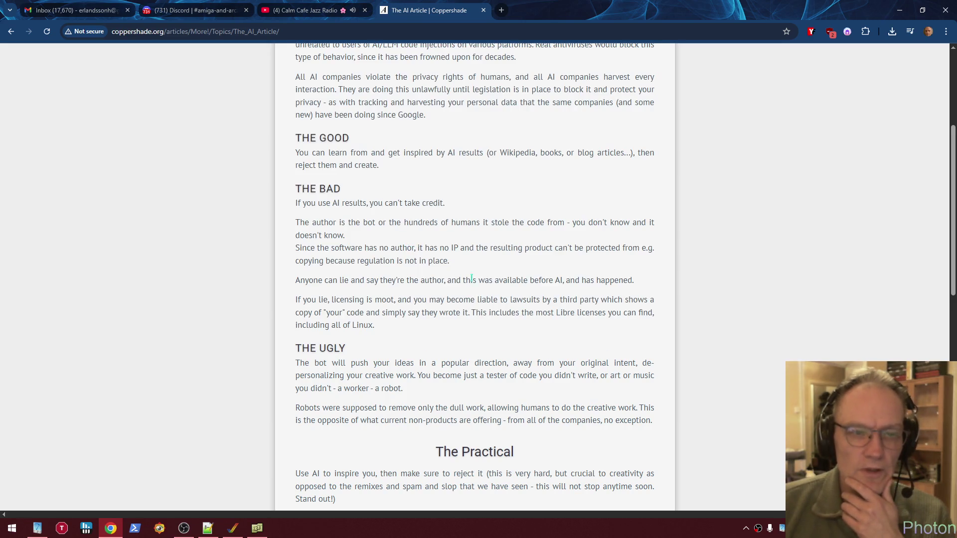
mouse_move(446, 204)
mouse_down()
mouse_move(386, 200)
mouse_move(297, 75)
mouse_move(297, 203)
mouse_up()
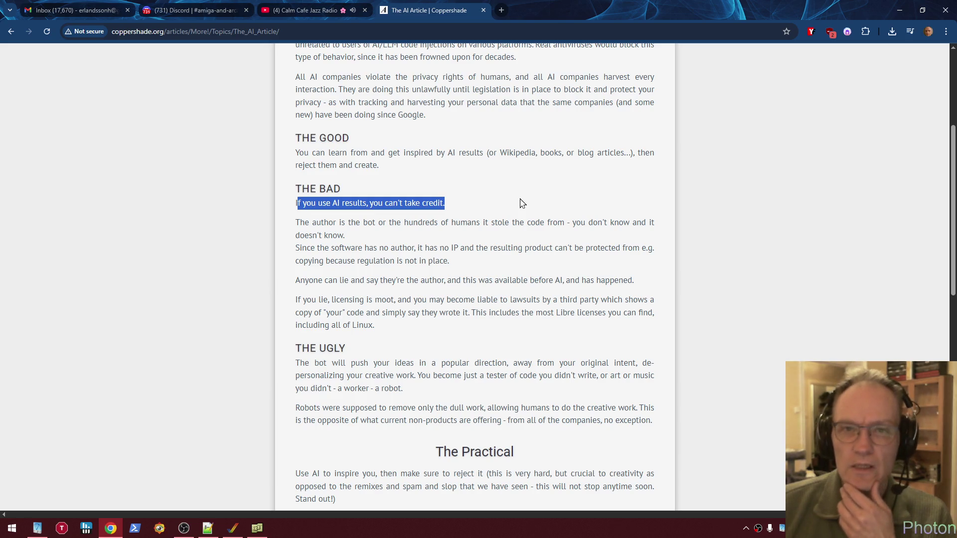
click(426, 205)
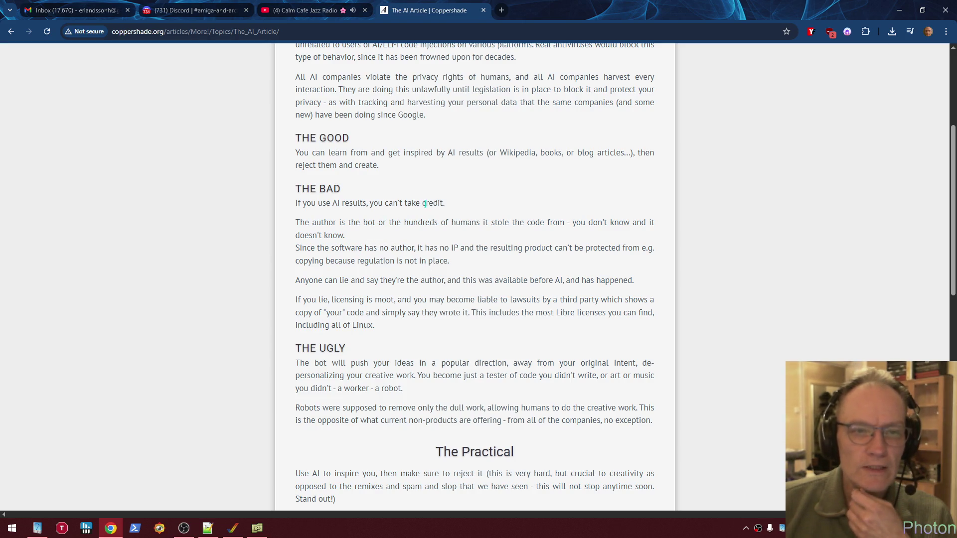
mouse_move(420, 204)
mouse_down()
mouse_move(482, 223)
mouse_move(561, 223)
mouse_up()
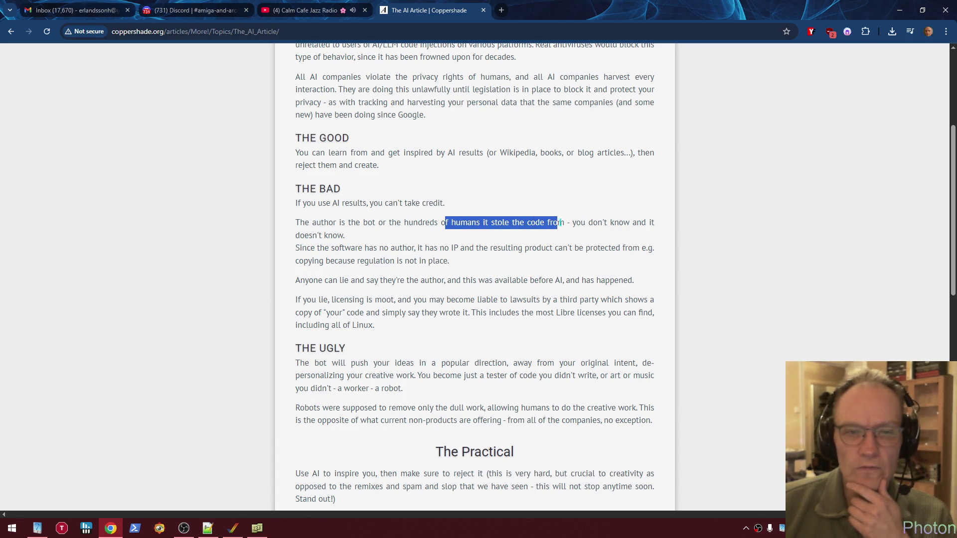
Clear the stolen-code highlight and select the end of 'you can't take credit.'
click(387, 221)
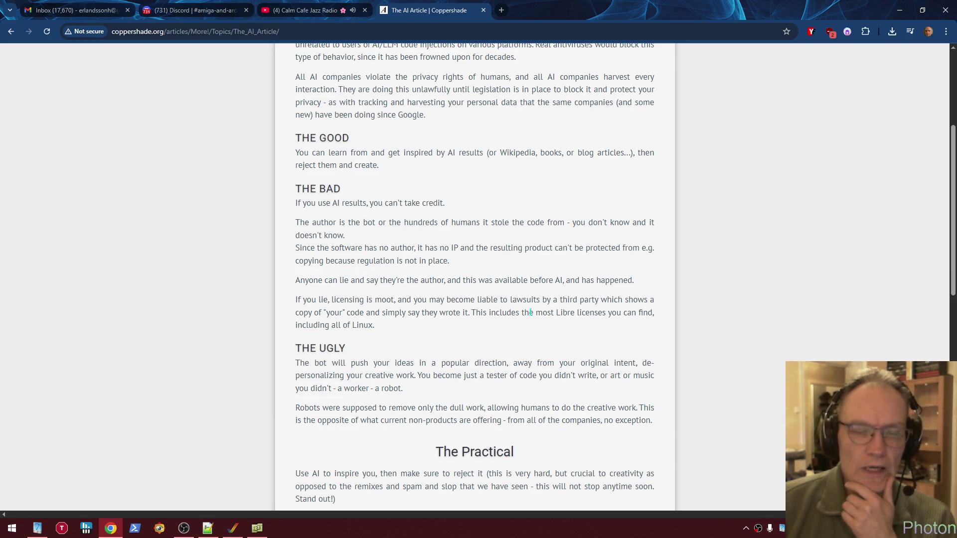
drag(417, 203, 450, 209)
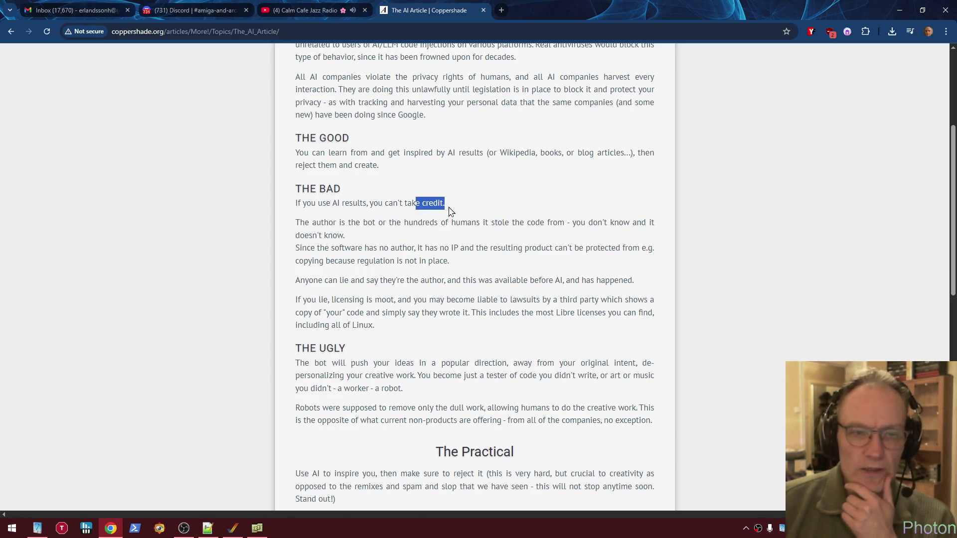
Highlight 'the hundreds' in the author paragraph, then the passage on software having no IP
drag(388, 223, 430, 223)
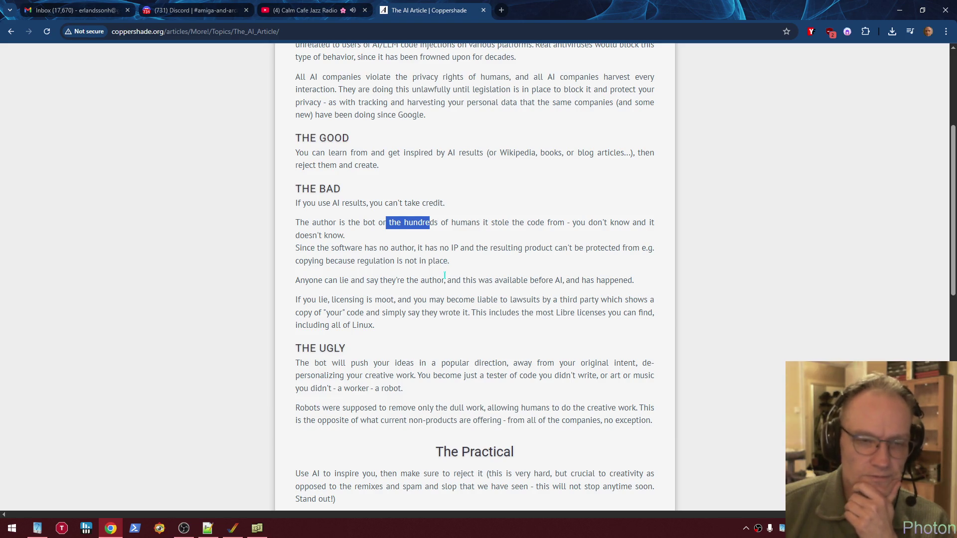
drag(450, 262, 390, 249)
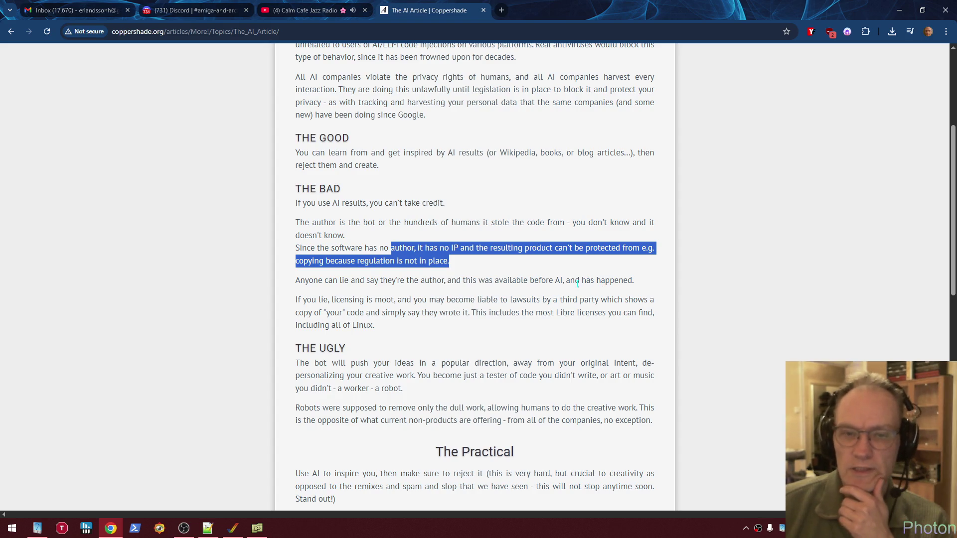
Deselect the highlighted passage about software without an author having no IP
click(501, 281)
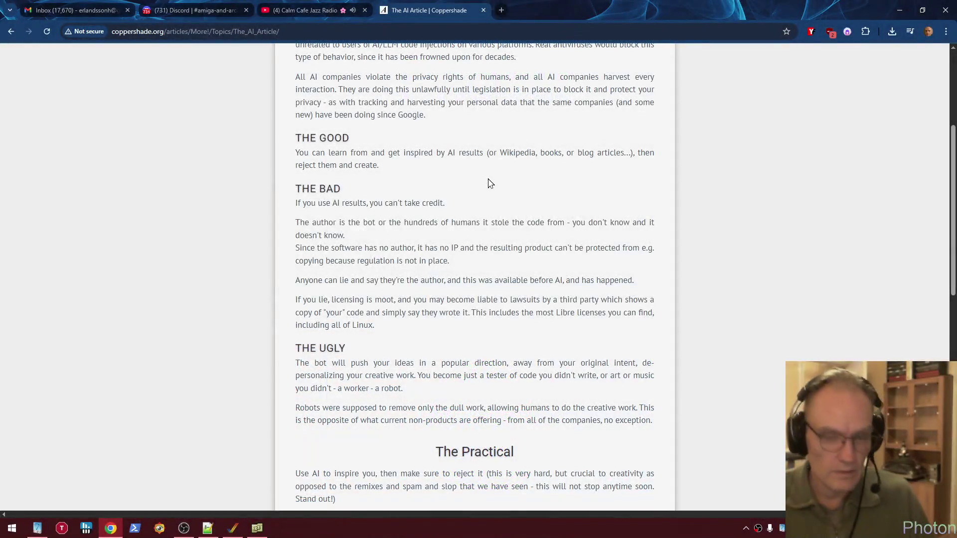
key(alt+Tab)
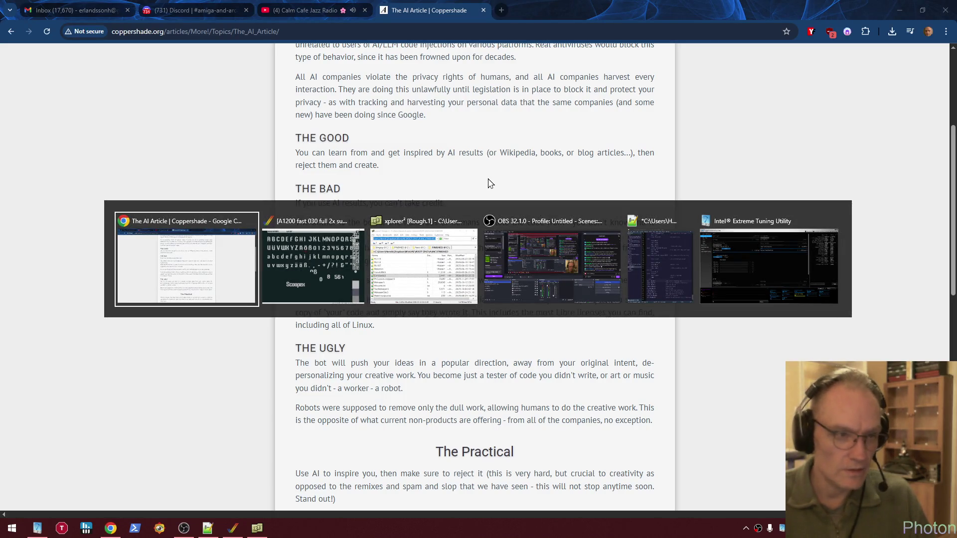
key(alt+Tab)
key(alt+Tab)
key(alt+Tab)
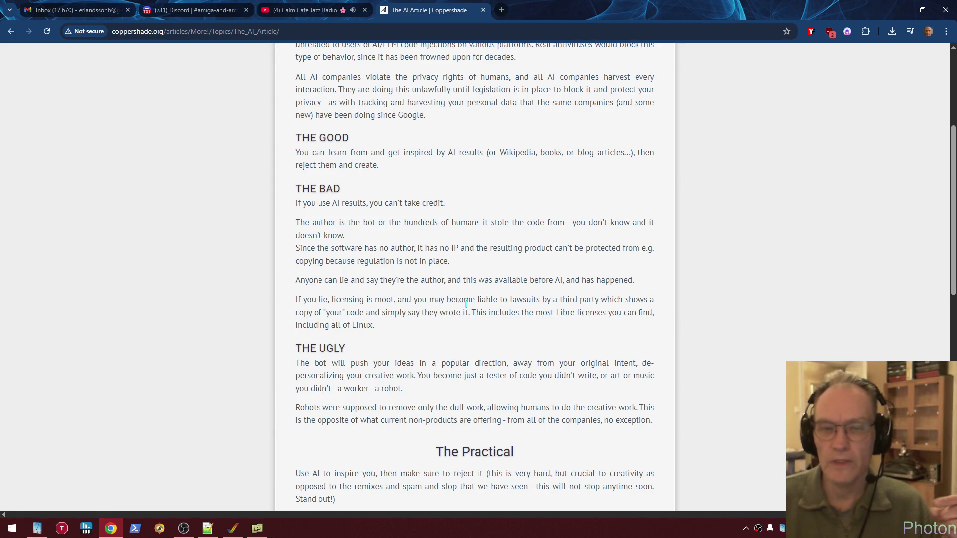
double_click(347, 300)
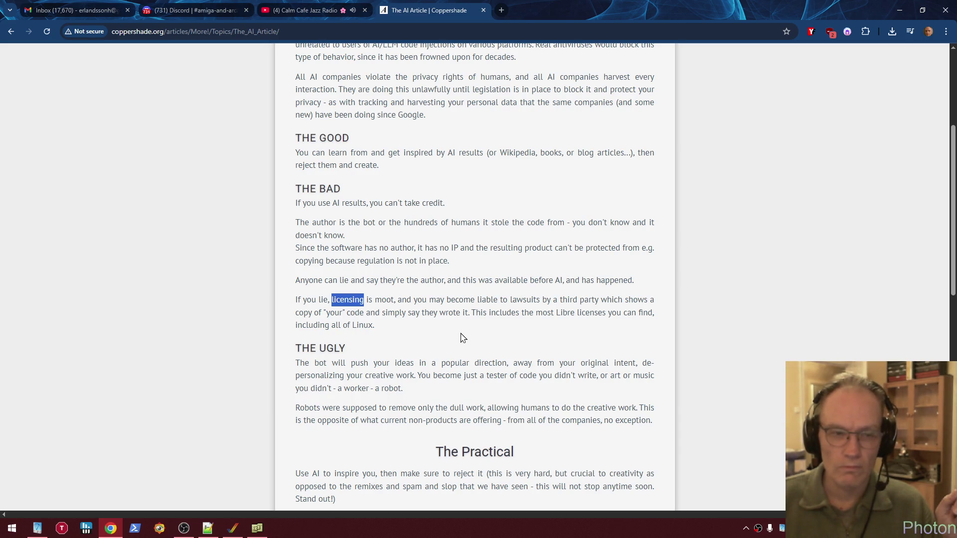
scroll(465, 334, down, 1)
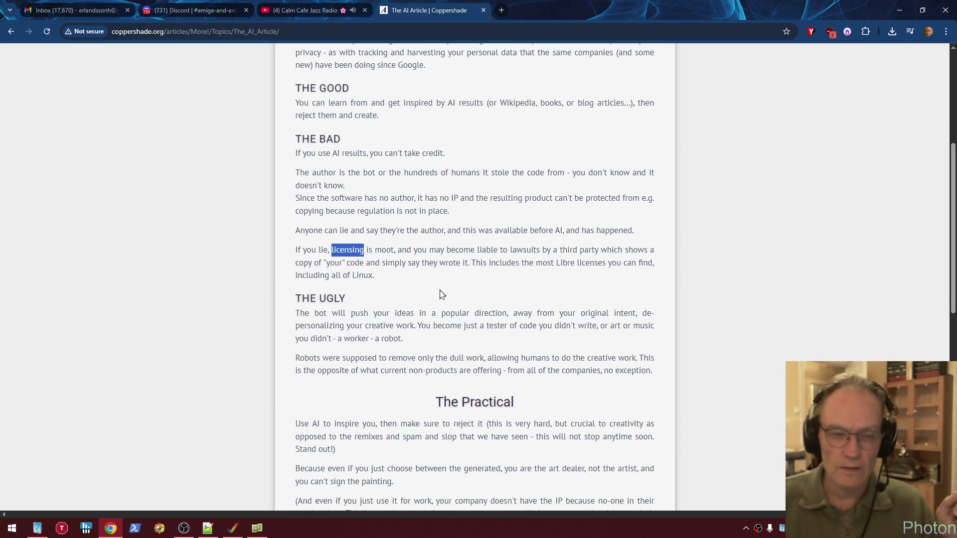
drag(476, 263, 475, 273)
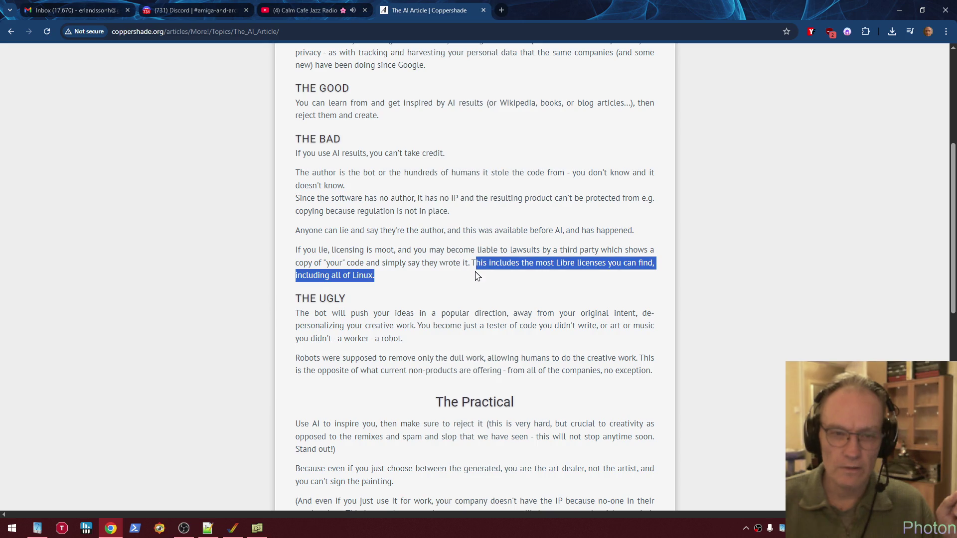
click(420, 250)
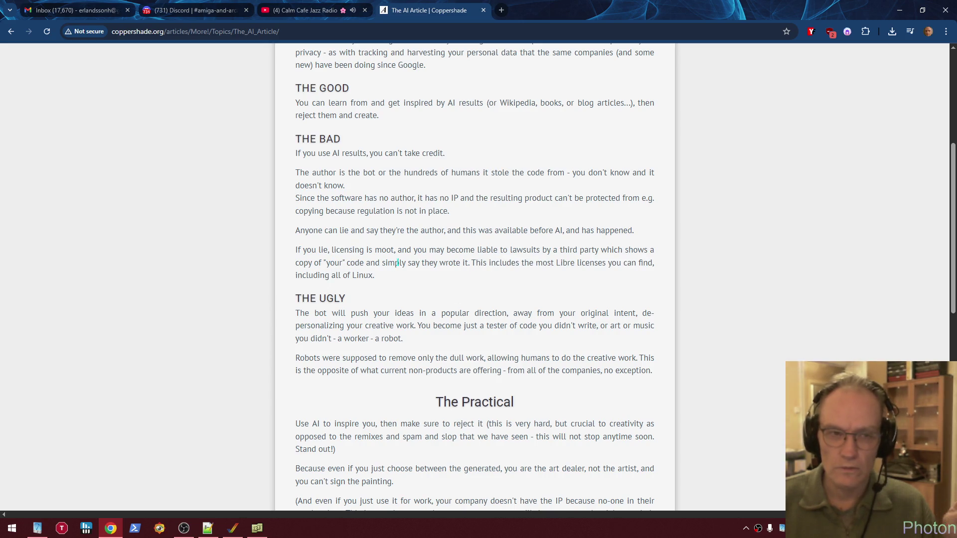
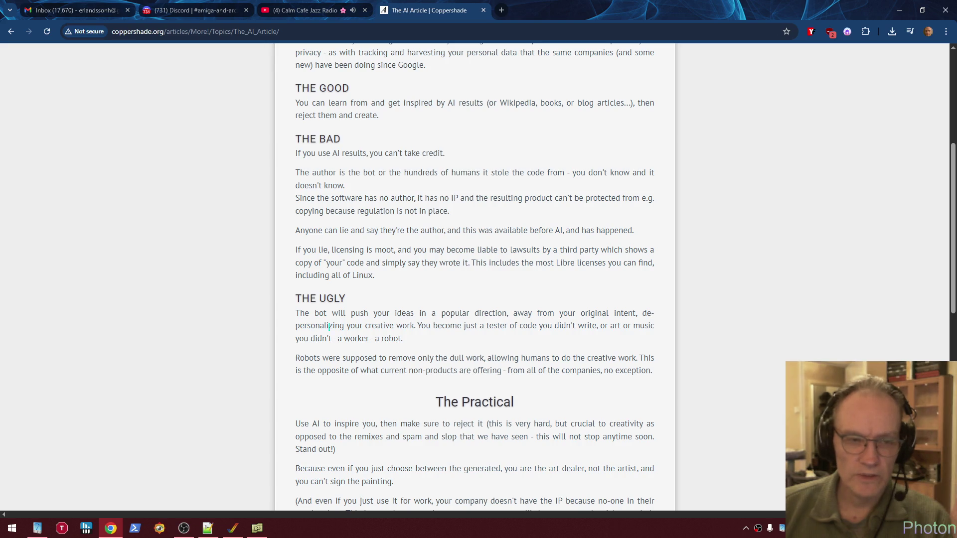
Highlight the 'Robots were supposed to remove only the dull work' paragraph under THE UGLY, then clear it
drag(390, 325, 421, 326)
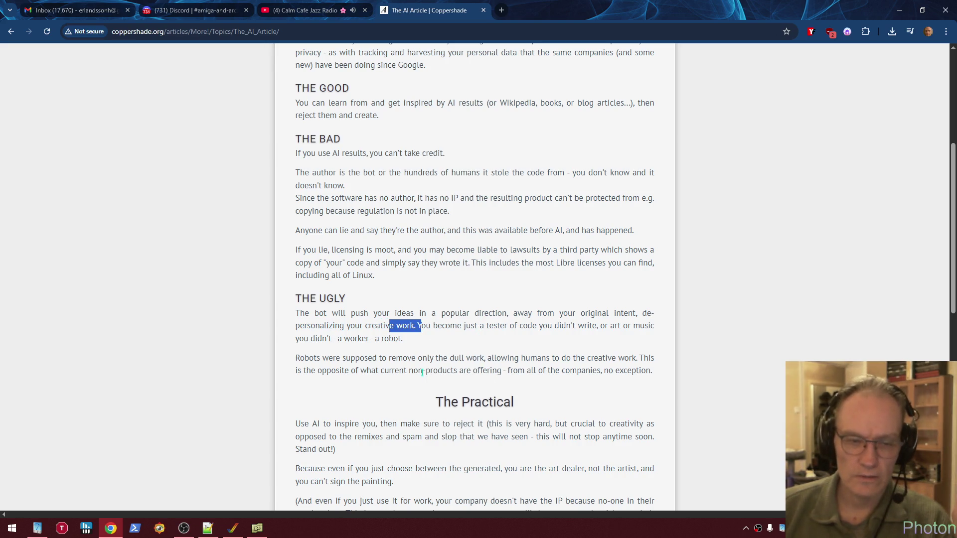
click(325, 355)
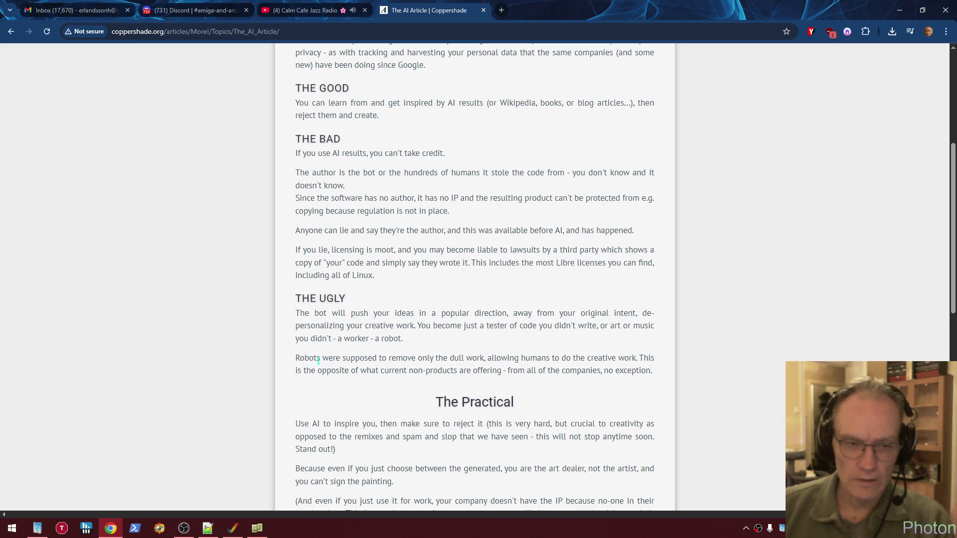
mouse_move(296, 358)
mouse_down()
mouse_move(658, 370)
mouse_move(644, 374)
mouse_up()
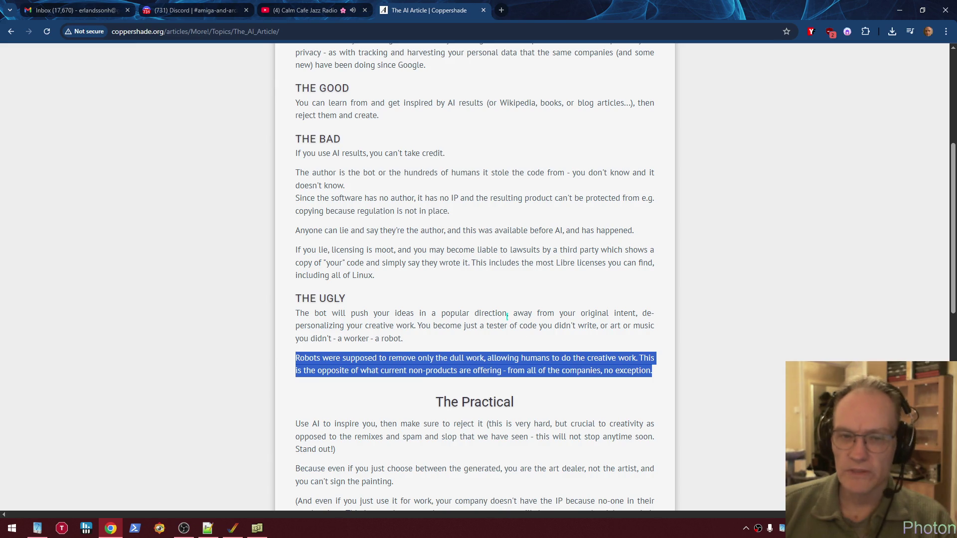
click(539, 306)
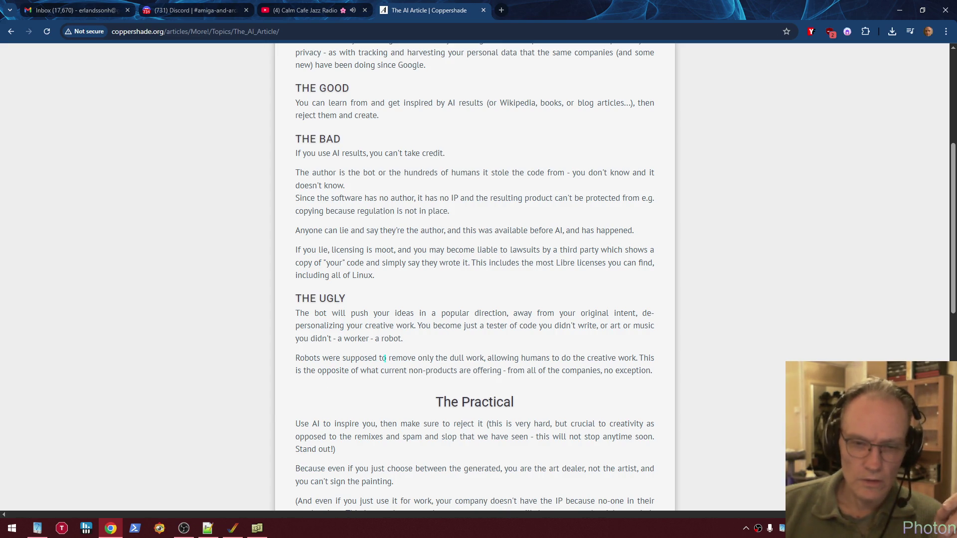
scroll(384, 305, down, 4)
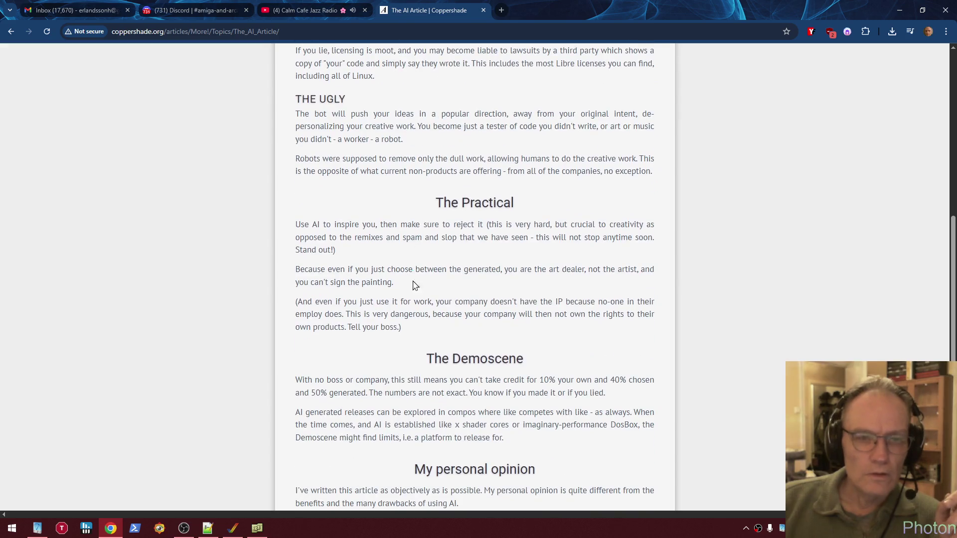
drag(537, 171, 581, 172)
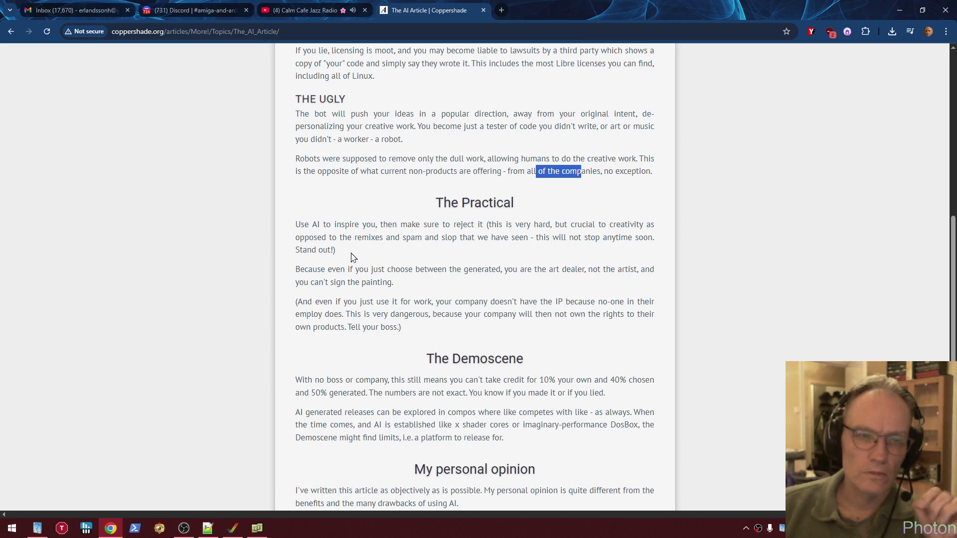
click(496, 237)
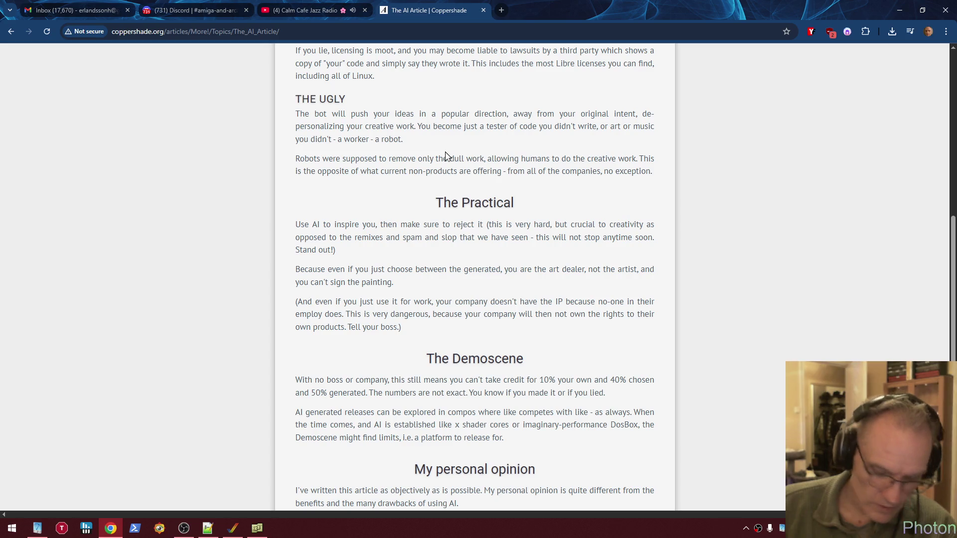
Scroll back to THE GOOD and highlight exactly its paragraph about learning from AI results
scroll(405, 164, up, 1)
scroll(405, 163, up, 5)
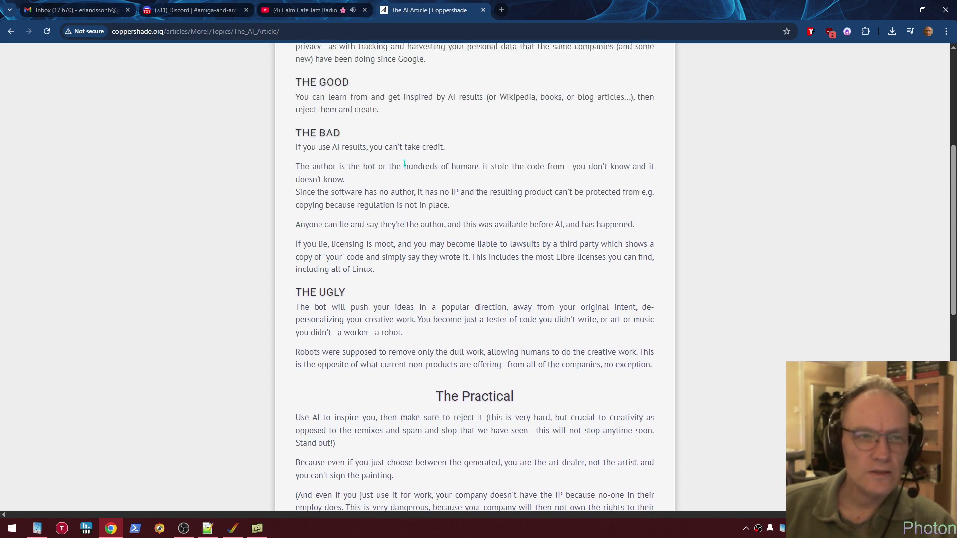
drag(382, 166, 296, 158)
click(351, 161)
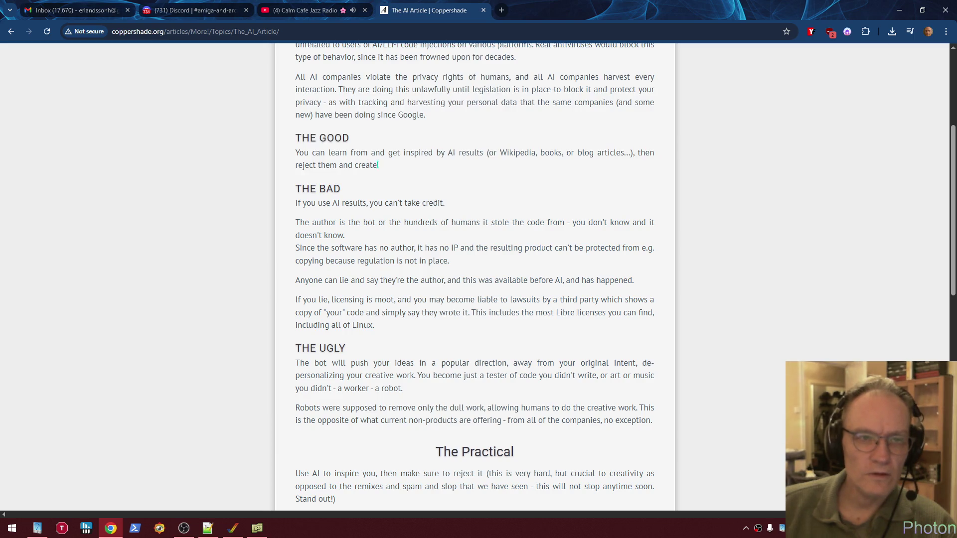
drag(379, 166, 296, 153)
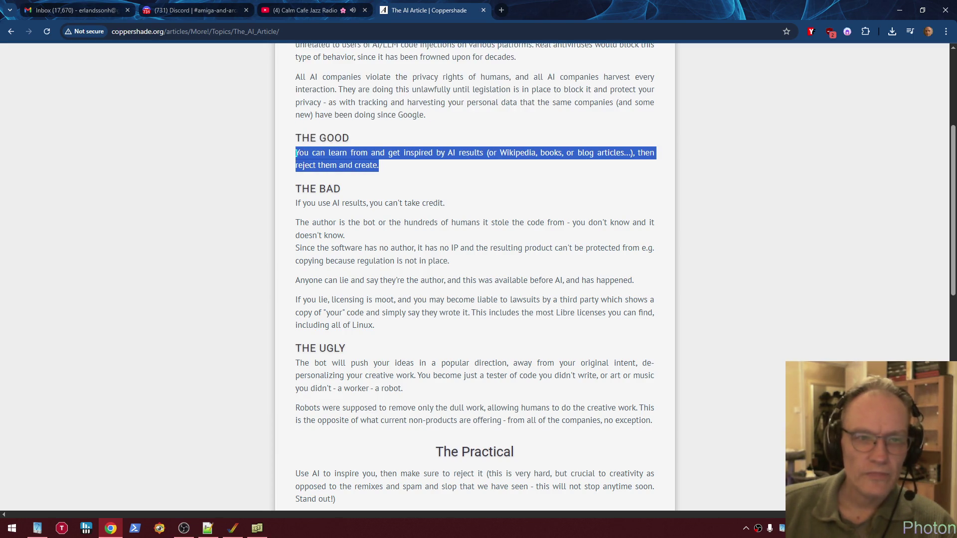